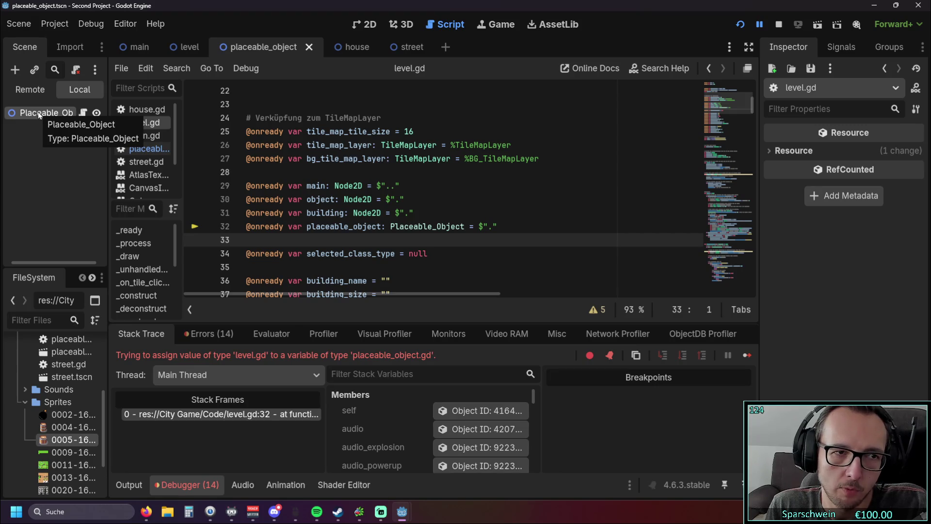
Step: Open placeable_object.gd and inspect its extends Node2D and class_name Placeable_Object lines
scroll(310, 139, "up", 7)
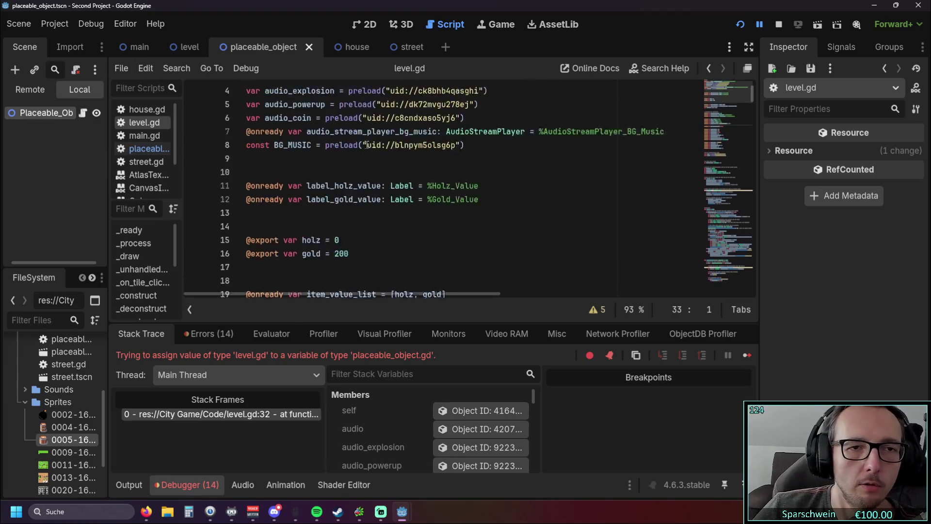
left_click(143, 148)
scroll(291, 145, "up", 5)
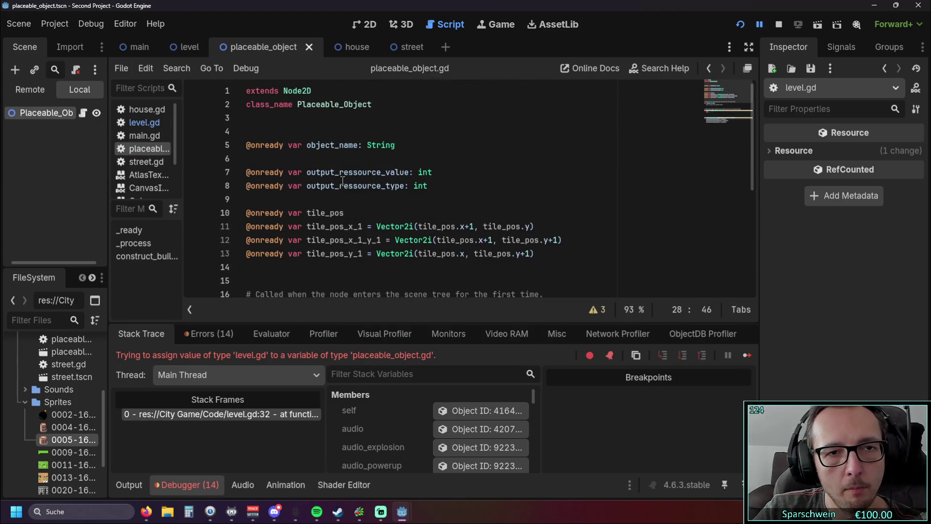
left_click(298, 104)
left_click(297, 133)
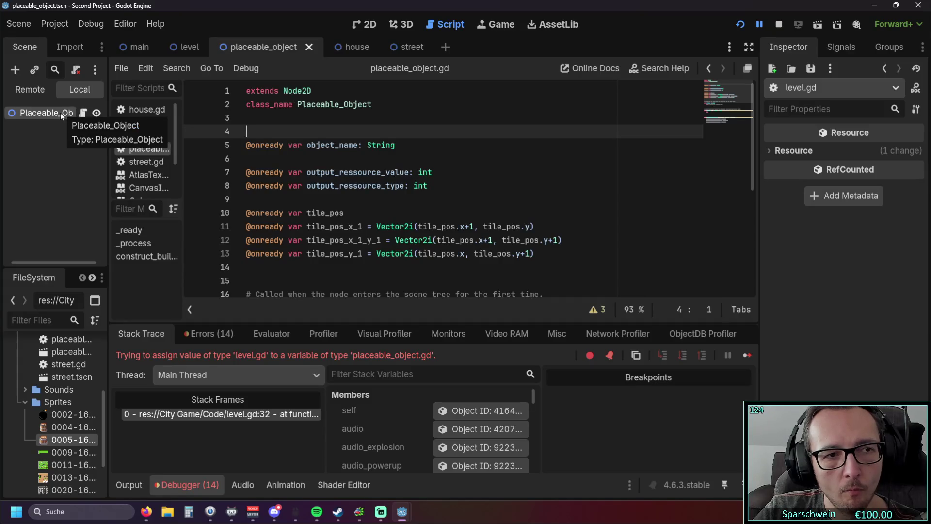
double_click(287, 91)
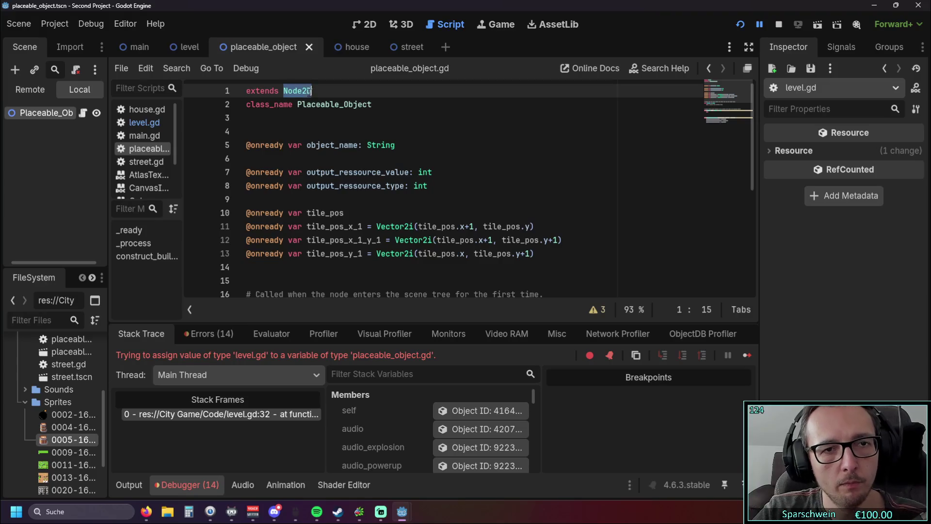
Step: Switch to level.gd and scroll to the placeable_object declaration on line 32
mouse_move(193, 51)
left_click(144, 122)
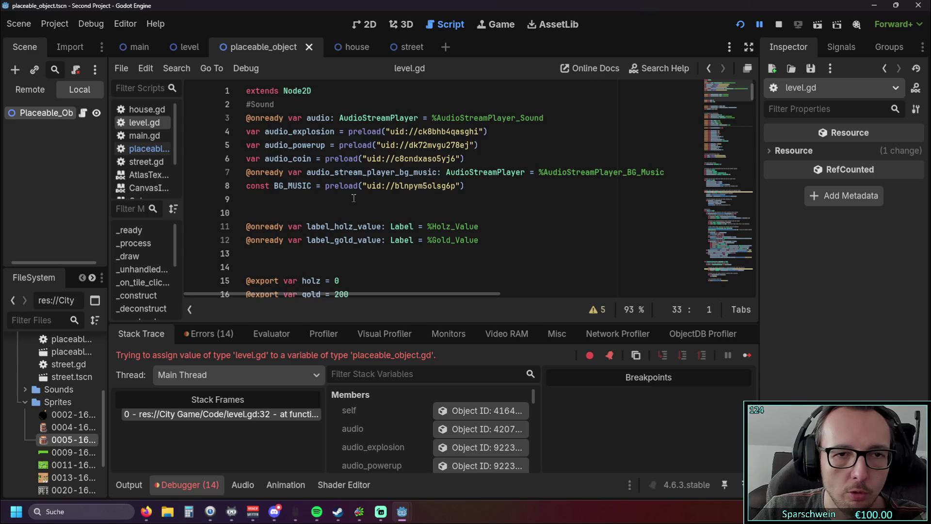
scroll(354, 198, "down", 3)
scroll(359, 196, "up", 3)
scroll(364, 196, "down", 4)
scroll(374, 194, "up", 5)
scroll(374, 194, "down", 9)
Step: Replace the Placeable_Object type on line 32 with Node2D
left_click_drag(391, 145, 468, 146)
type("Node2D")
left_click(461, 172)
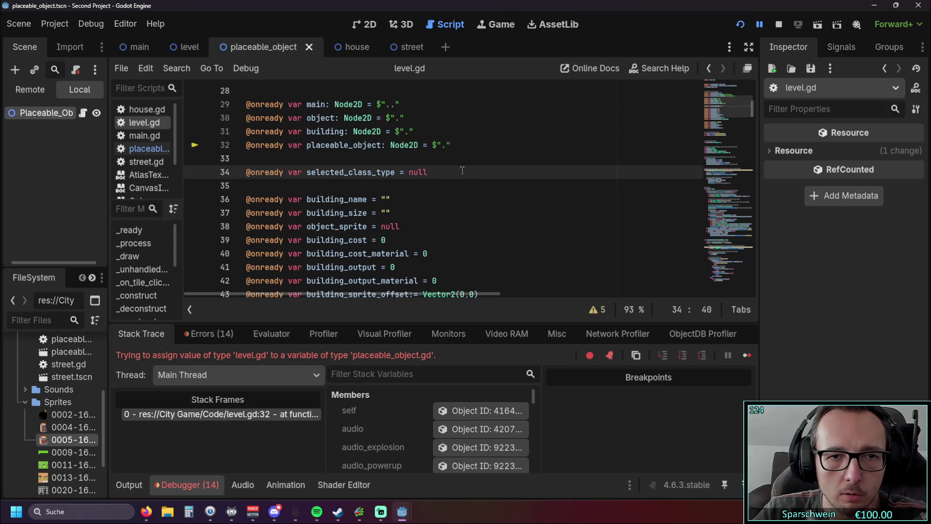
scroll(459, 170, "up", 1)
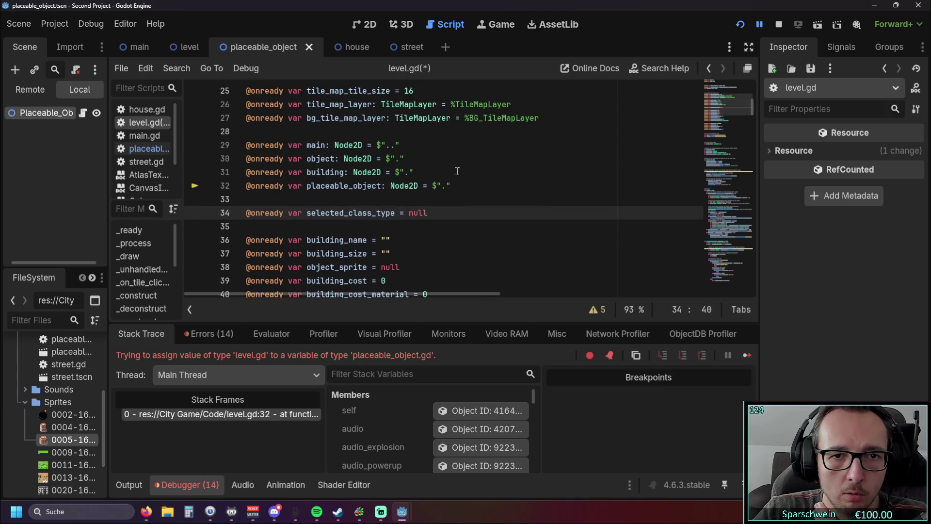
left_click(453, 195)
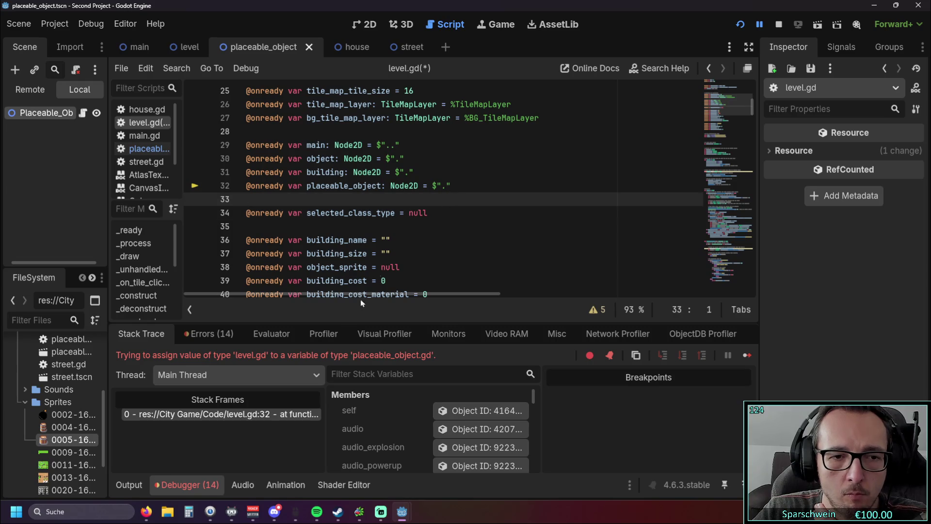
left_click(421, 254)
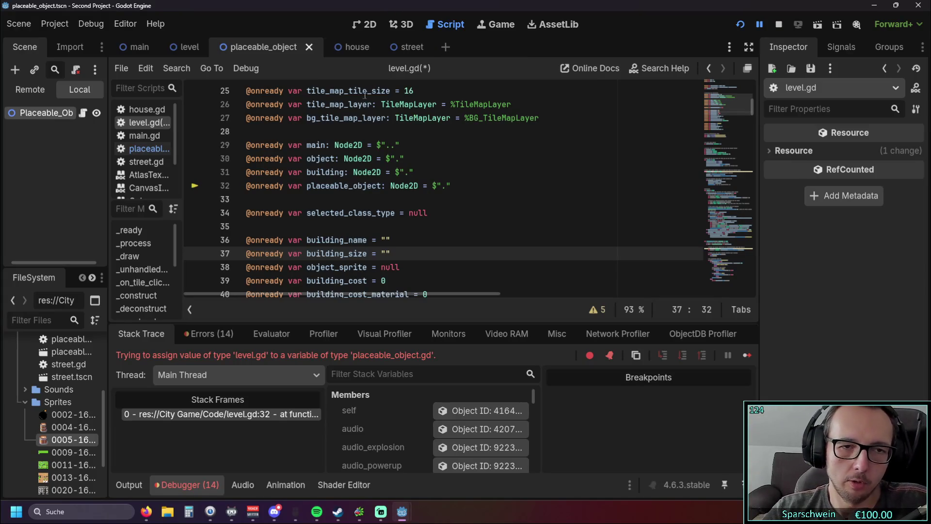
scroll(371, 197, "down", 4)
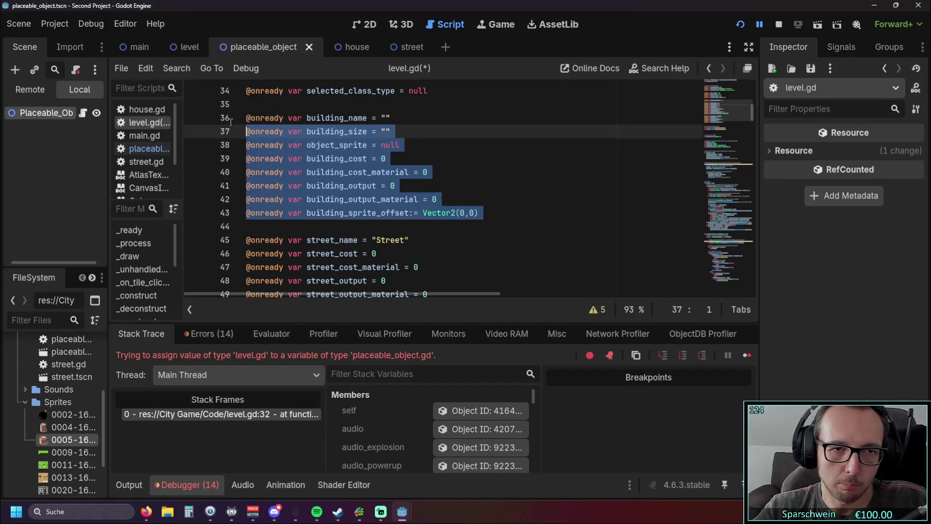
left_click(455, 258)
left_click_drag(454, 259, 257, 181)
left_click(454, 216)
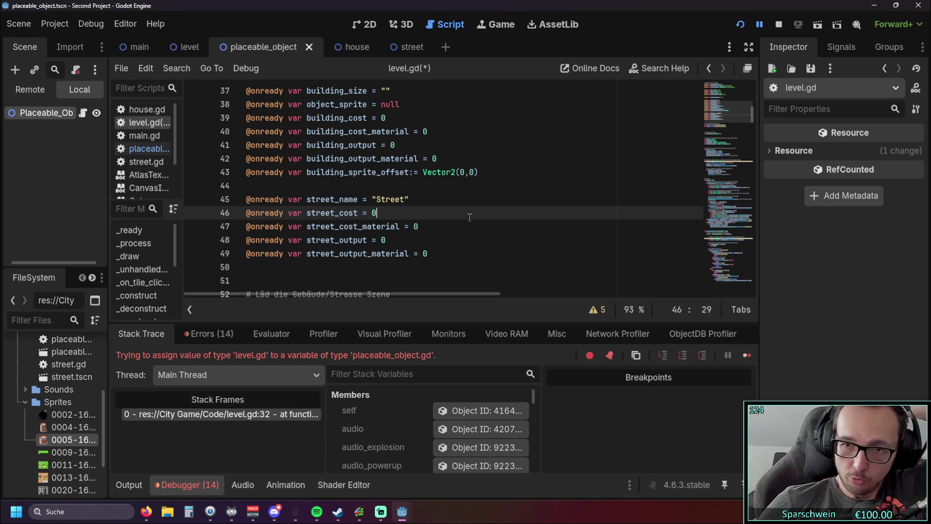
scroll(451, 242, "down", 13)
scroll(459, 286, "down", 20)
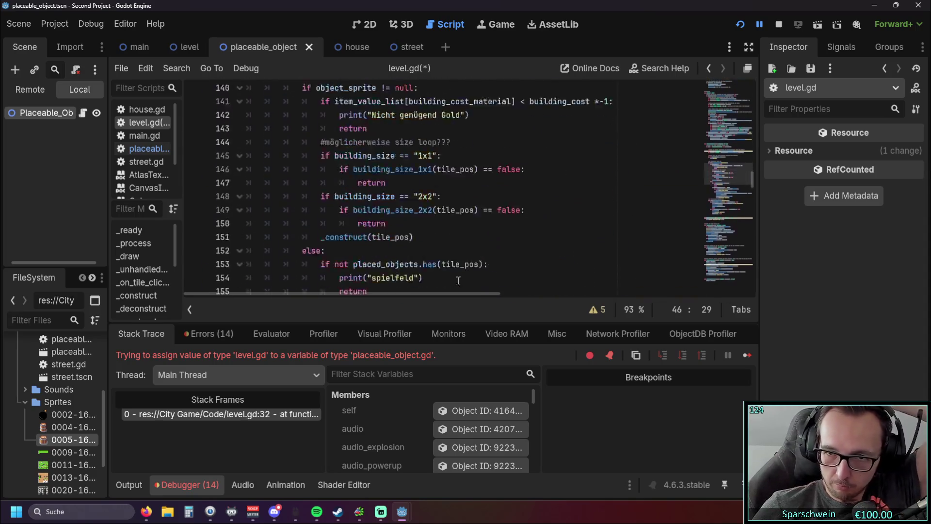
scroll(456, 276, "up", 5)
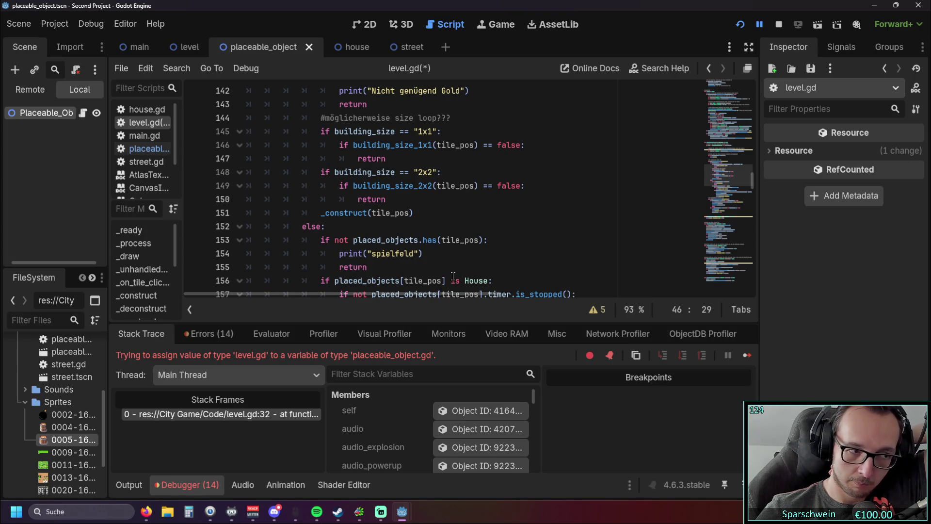
scroll(379, 260, "up", 4)
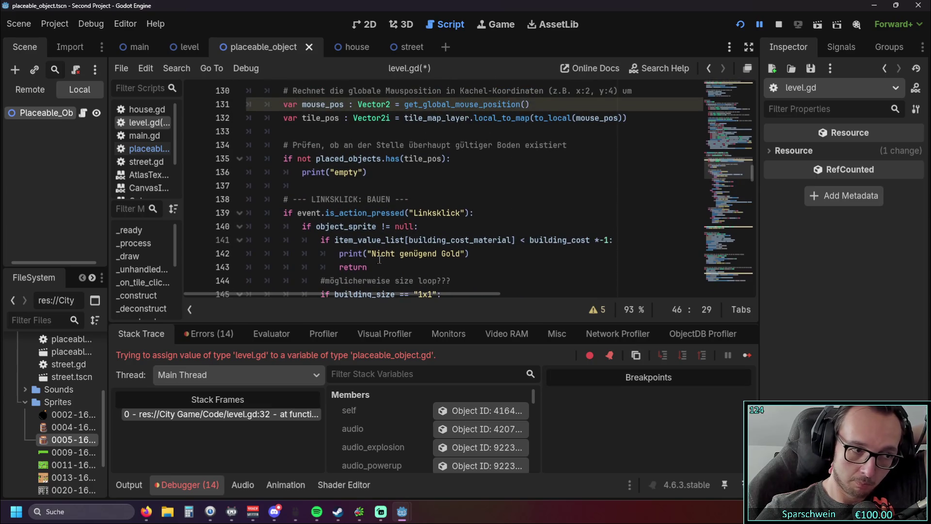
scroll(333, 258, "up", 2)
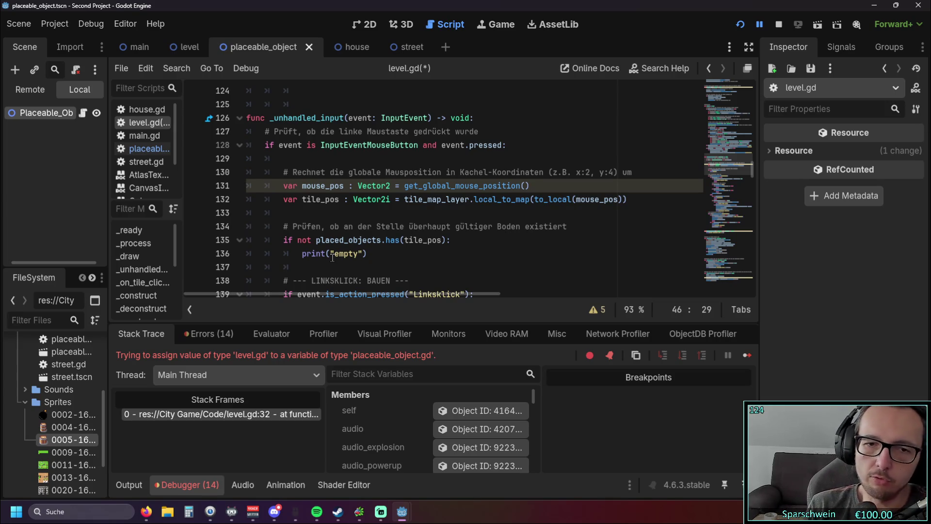
left_click(398, 243)
scroll(548, 203, "down", 20)
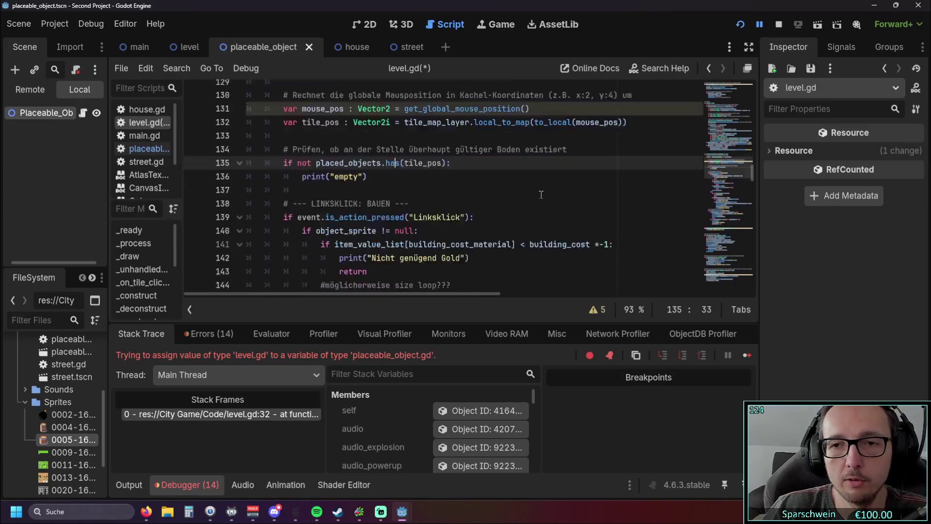
scroll(549, 203, "down", 15)
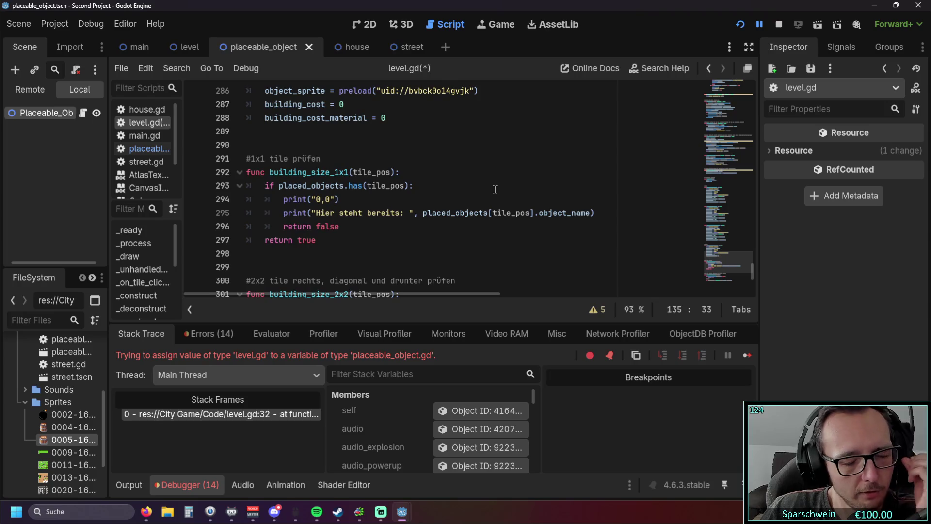
scroll(500, 189, "down", 4)
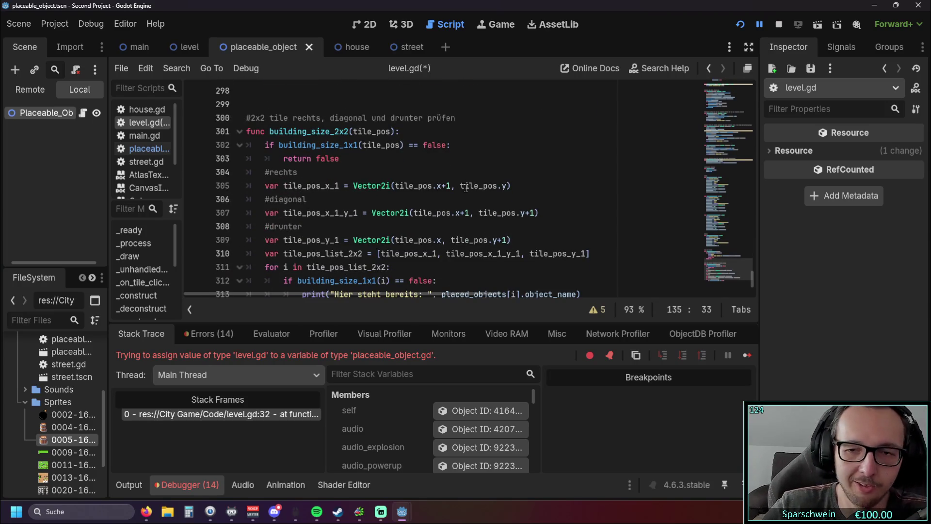
left_click(348, 47)
left_click(257, 47)
scroll(310, 173, "down", 2)
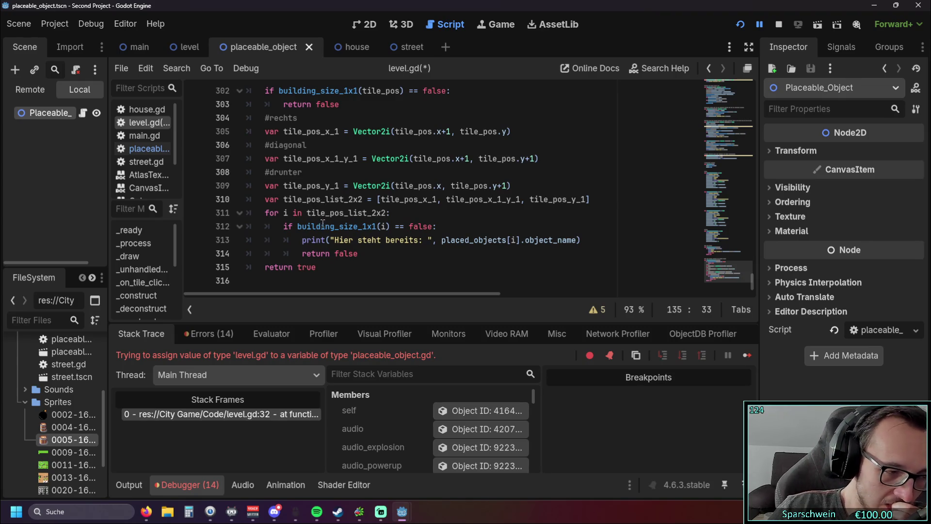
scroll(339, 225, "up", 1)
scroll(363, 234, "down", 1)
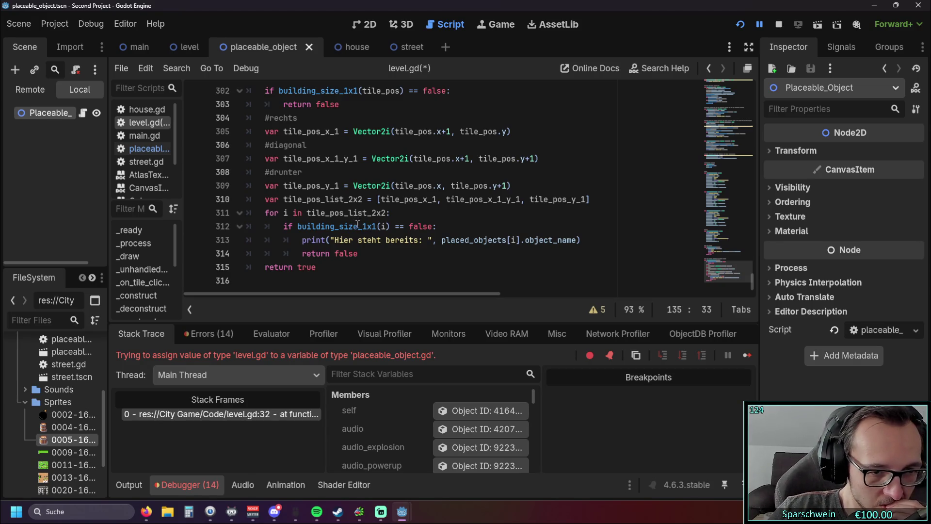
scroll(335, 206, "up", 20)
scroll(335, 206, "up", 20)
scroll(321, 206, "up", 13)
scroll(325, 206, "up", 4)
scroll(335, 214, "down", 7)
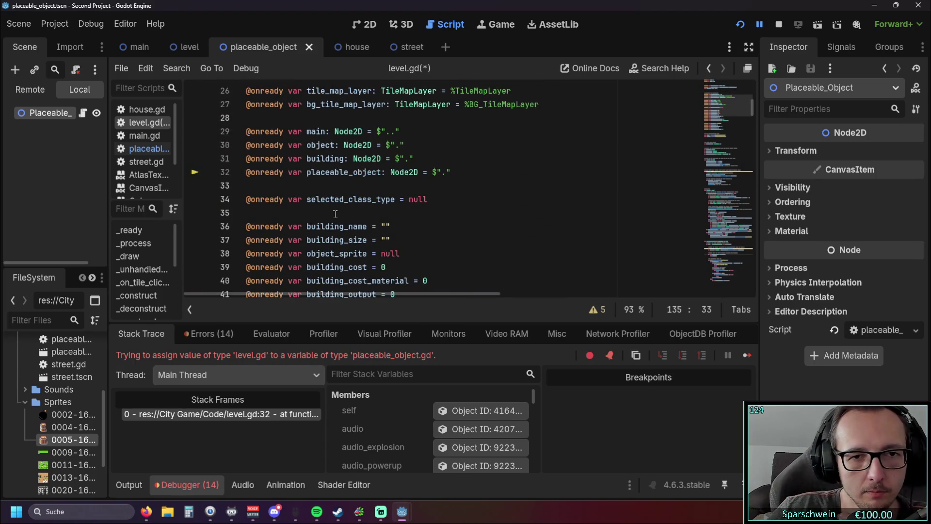
Step: Inspect line 32 of level.gd, where the error-reported placeable_object variable is typed Node2D
scroll(335, 211, "up", 9)
scroll(334, 205, "down", 3)
scroll(334, 206, "down", 5)
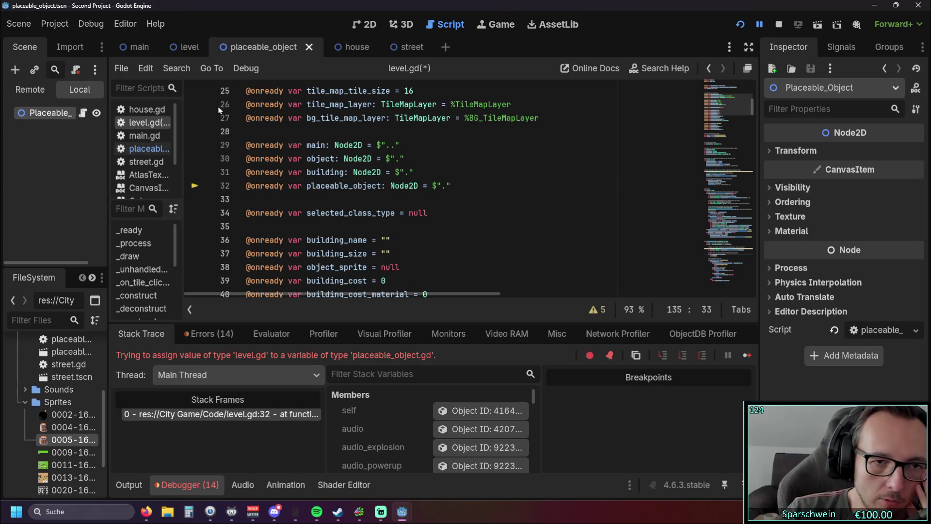
double_click(311, 186)
left_click(421, 198)
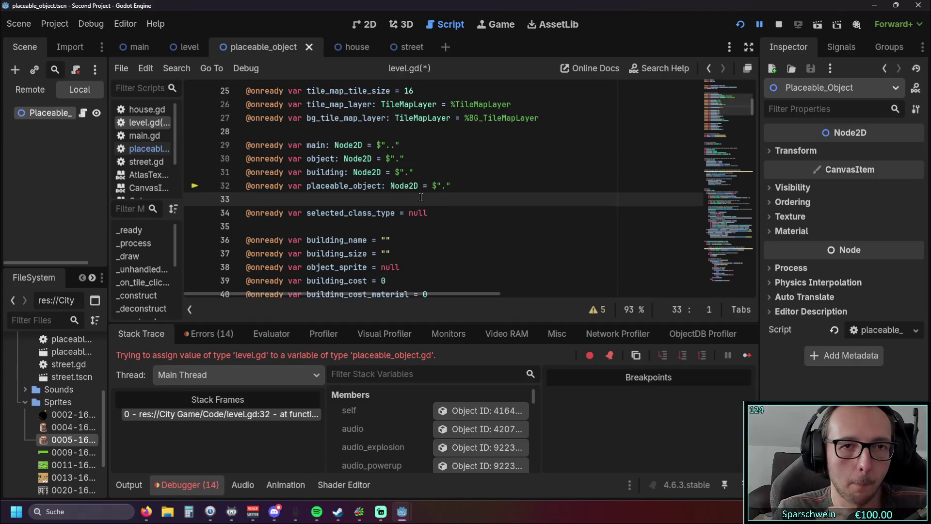
scroll(421, 197, "up", 1)
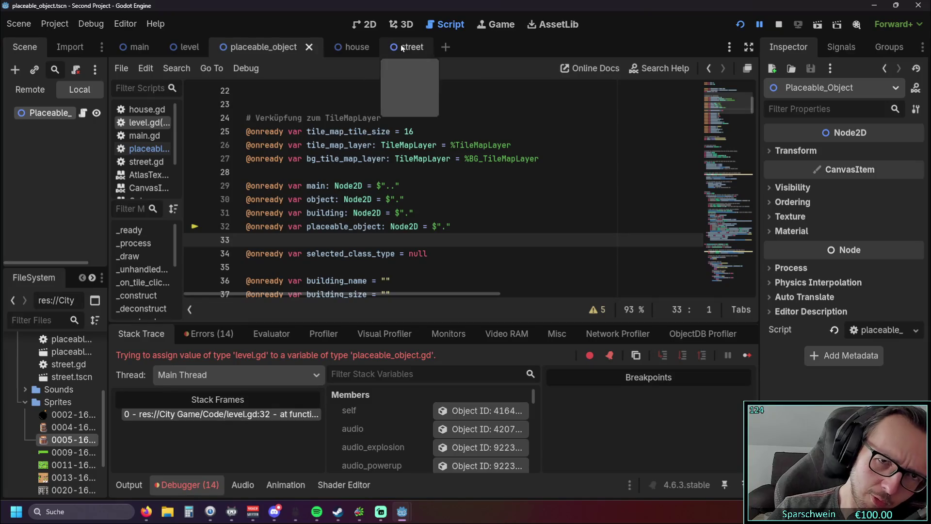
Step: Switch to the street scene's street.gd and drag the script list wider to show full names
left_click(403, 47)
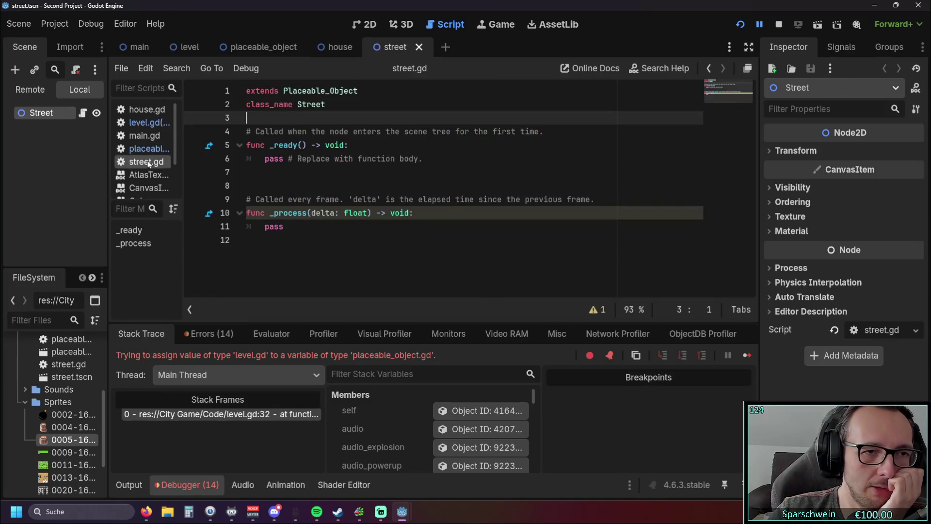
key("ctrl+a")
left_click(365, 241)
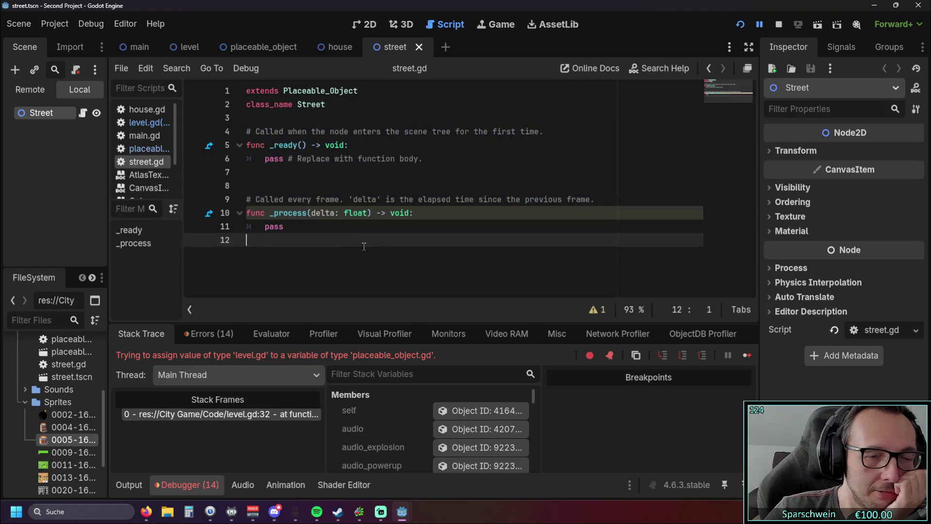
left_click_drag(184, 236, 239, 235)
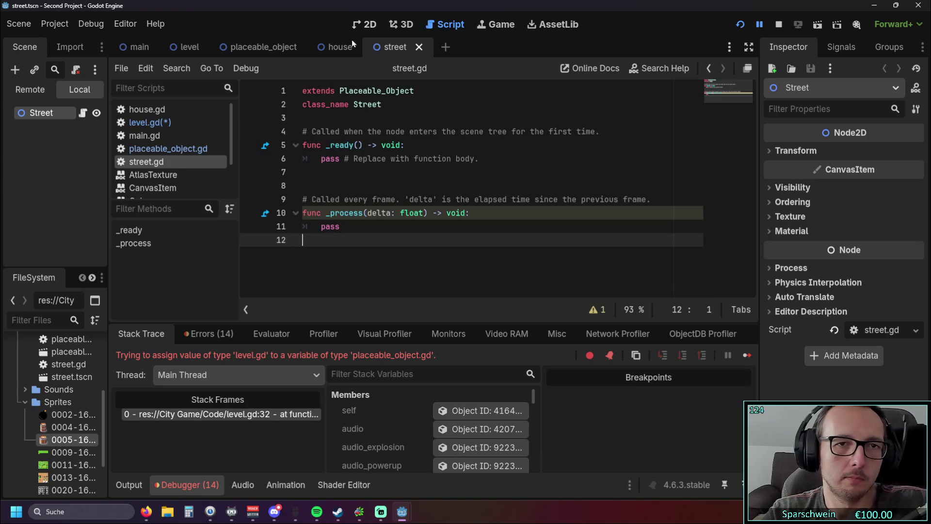
Step: Open the house scene and select its Building node to show house.gd and House properties
left_click(330, 48)
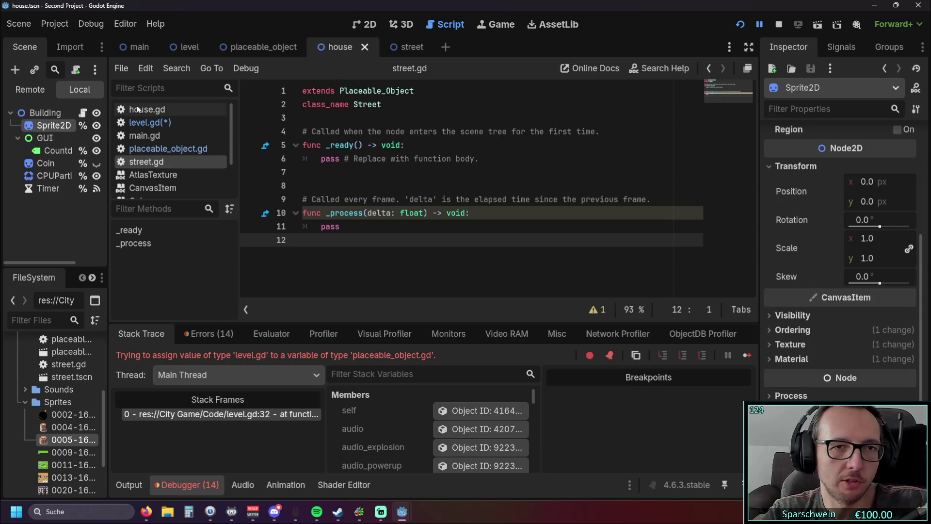
left_click(29, 116)
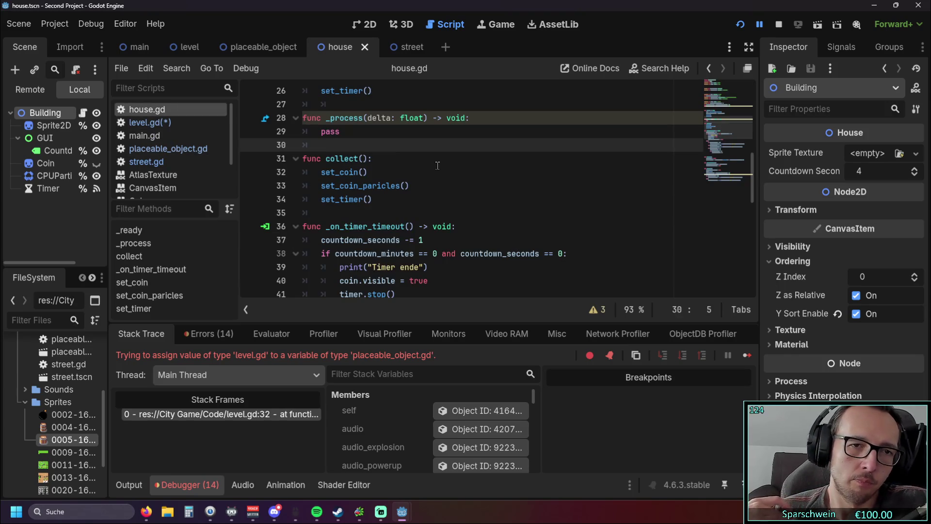
scroll(430, 193, "up", 8)
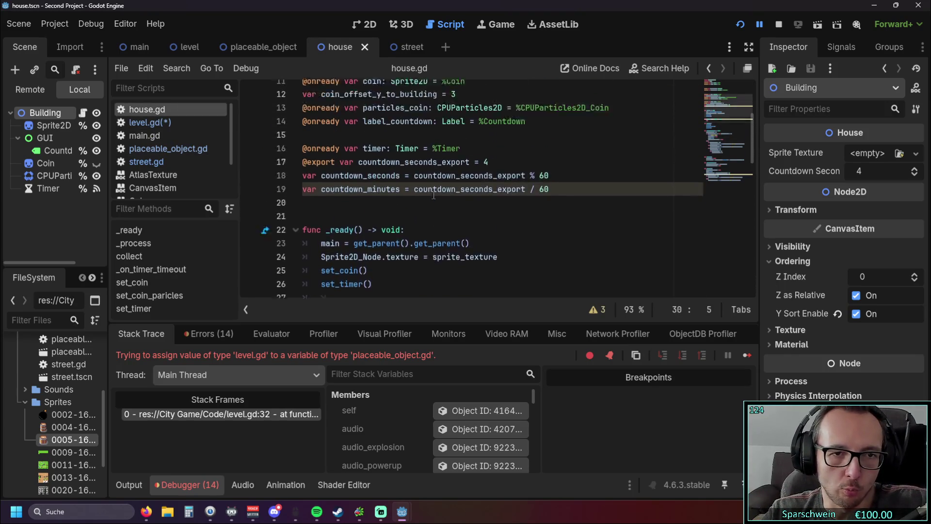
scroll(434, 195, "down", 7)
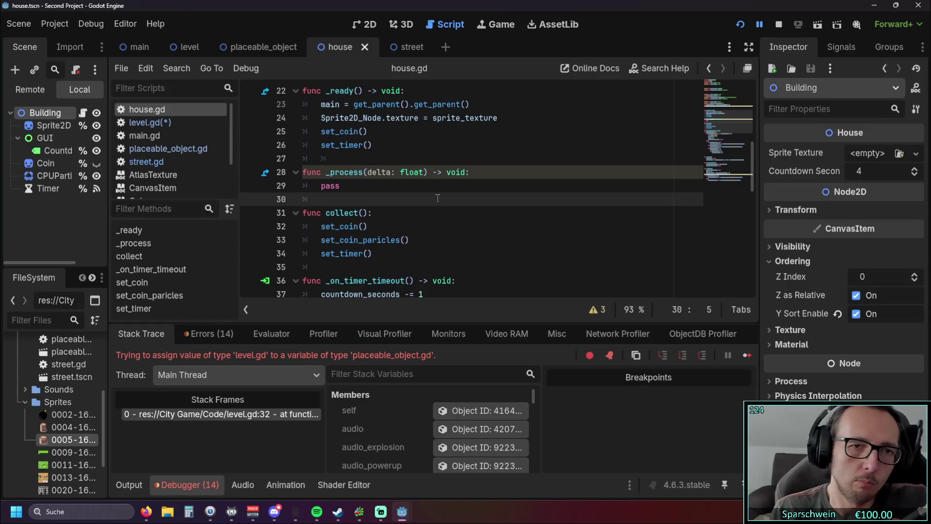
Step: Switch to street.gd and select the pass placeholder on line 11 in _process
left_click(180, 163)
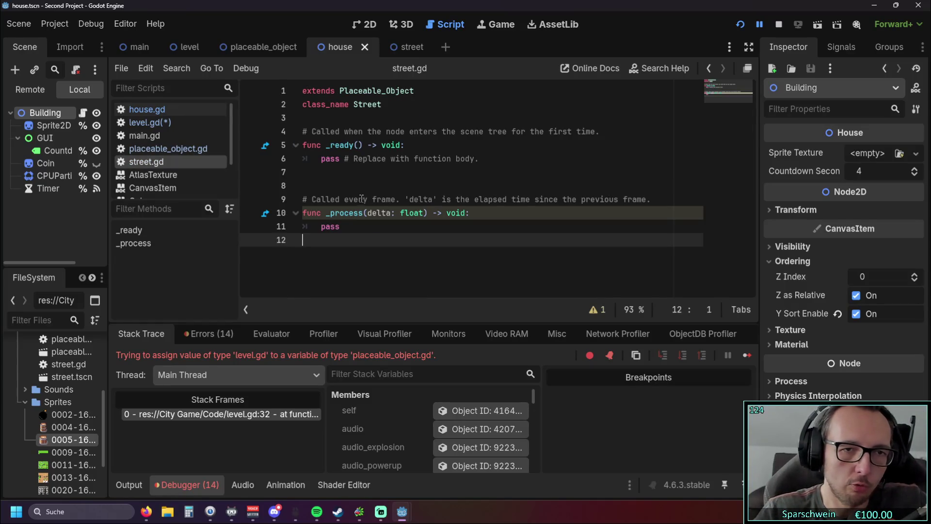
double_click(356, 226)
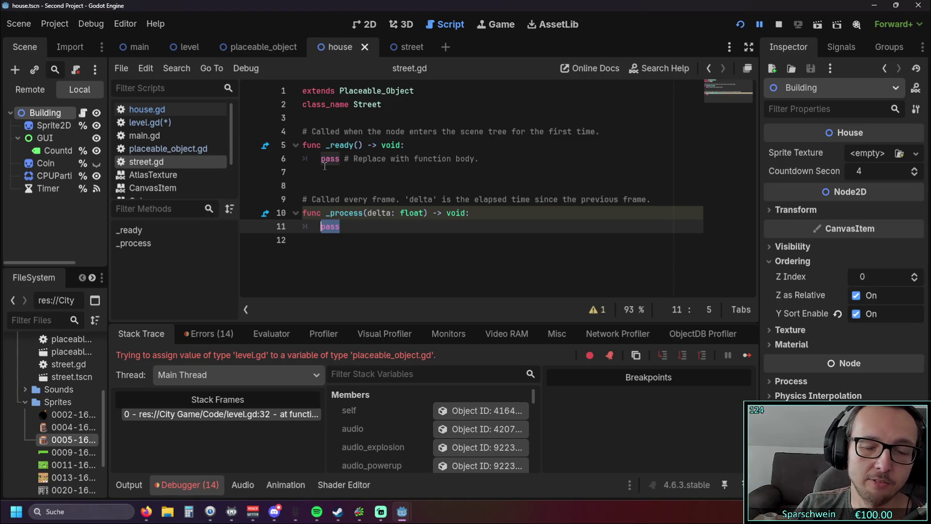
left_click(351, 212)
double_click(323, 226)
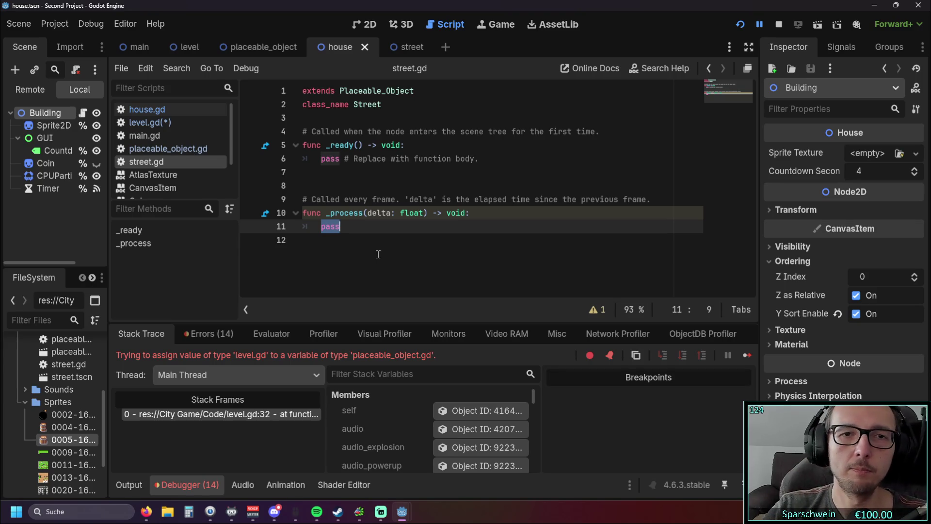
Step: Open the level scene's level.gd and scroll down to the building_size_2x2 check
left_click(240, 48)
left_click(187, 47)
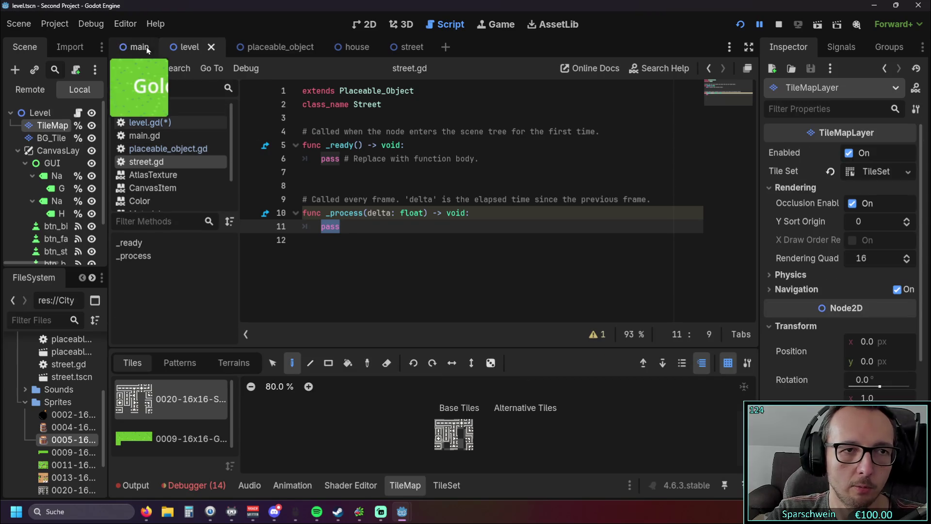
left_click(171, 127)
scroll(418, 171, "down", 4)
scroll(418, 172, "down", 20)
scroll(460, 179, "down", 20)
scroll(512, 207, "down", 6)
mouse_move(755, 307)
left_mouse_down()
mouse_move(746, 249)
mouse_move(753, 86)
mouse_move(755, 312)
left_mouse_up()
scroll(754, 97, "down", 2)
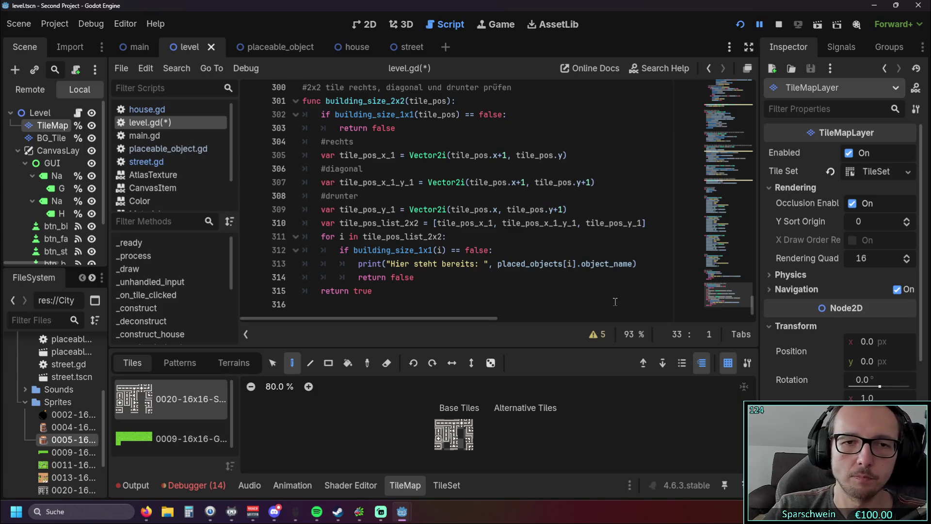
Step: Scroll back up through level.gd and create a new empty scene
scroll(586, 248, "up", 1)
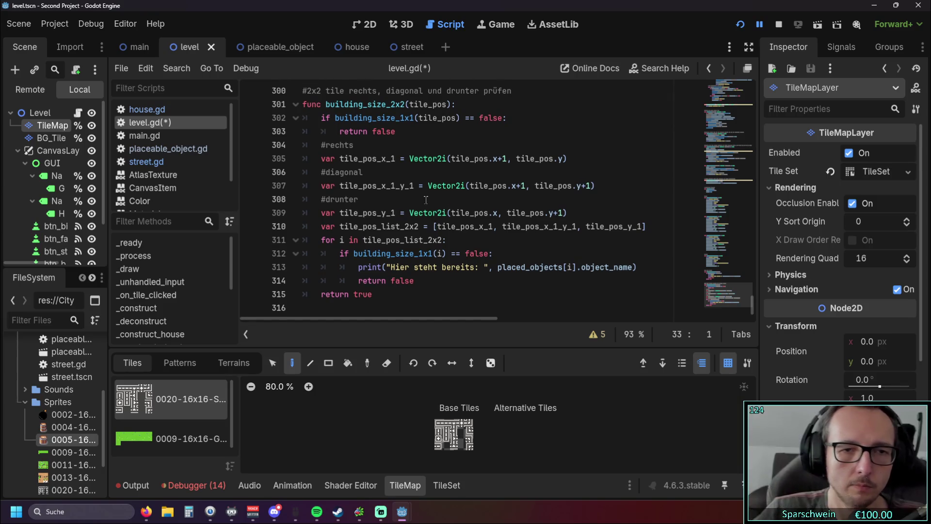
scroll(426, 199, "up", 6)
scroll(424, 192, "down", 6)
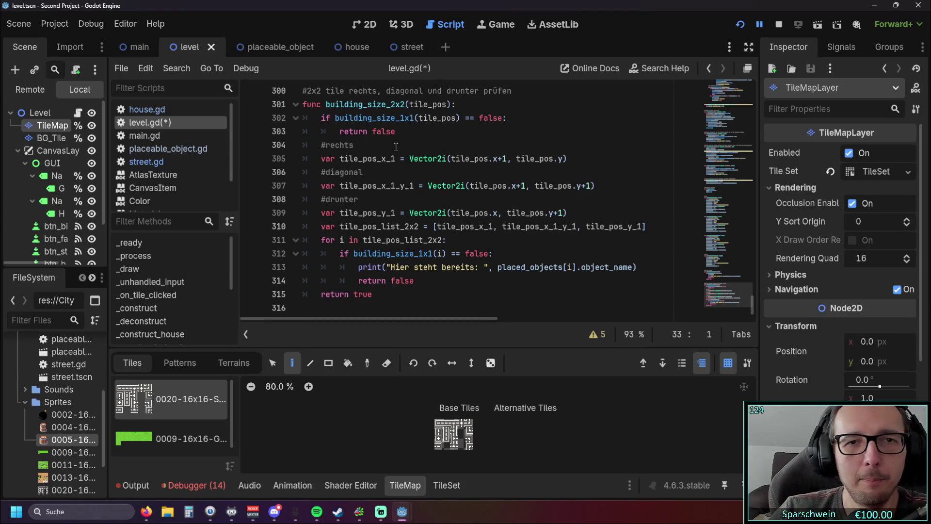
scroll(483, 163, "up", 20)
scroll(483, 163, "up", 10)
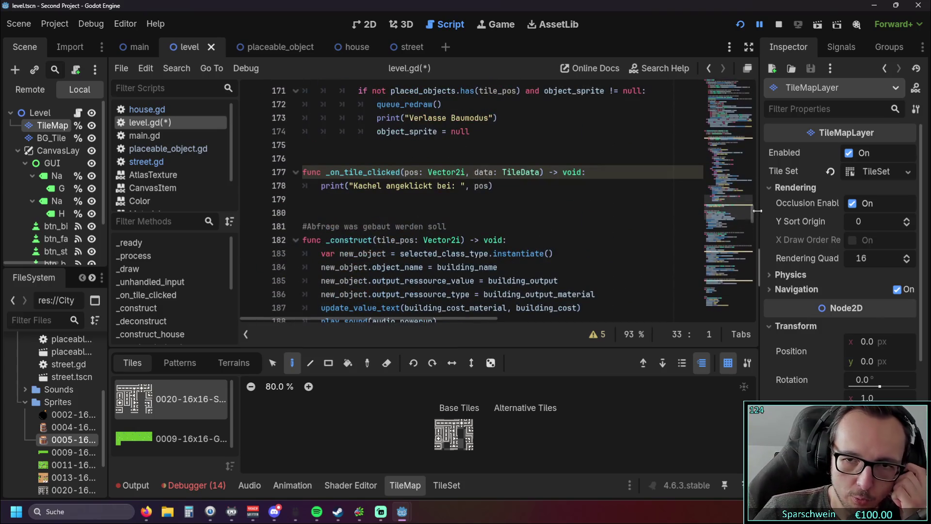
scroll(483, 164, "up", 20)
left_click(445, 47)
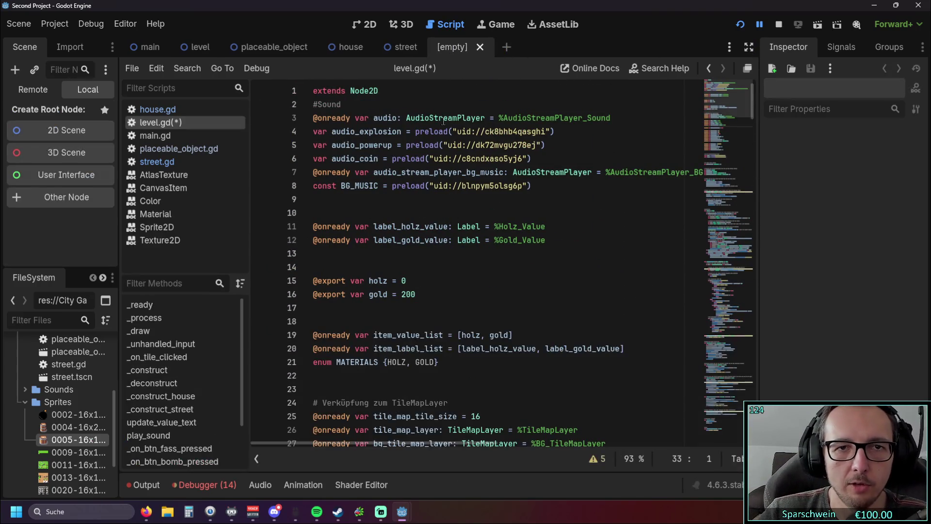
Step: Give the new scene a 2D root node renamed Buildingsize
left_click(92, 134)
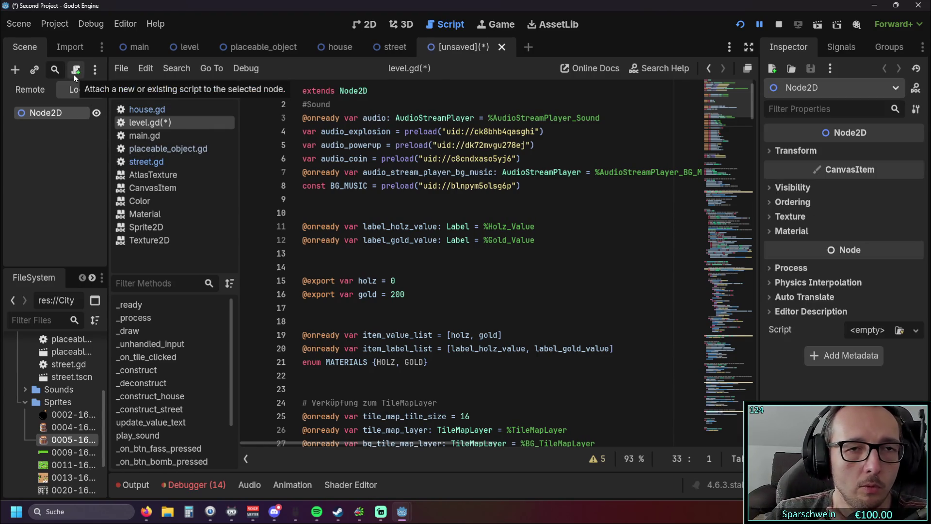
right_click(53, 116)
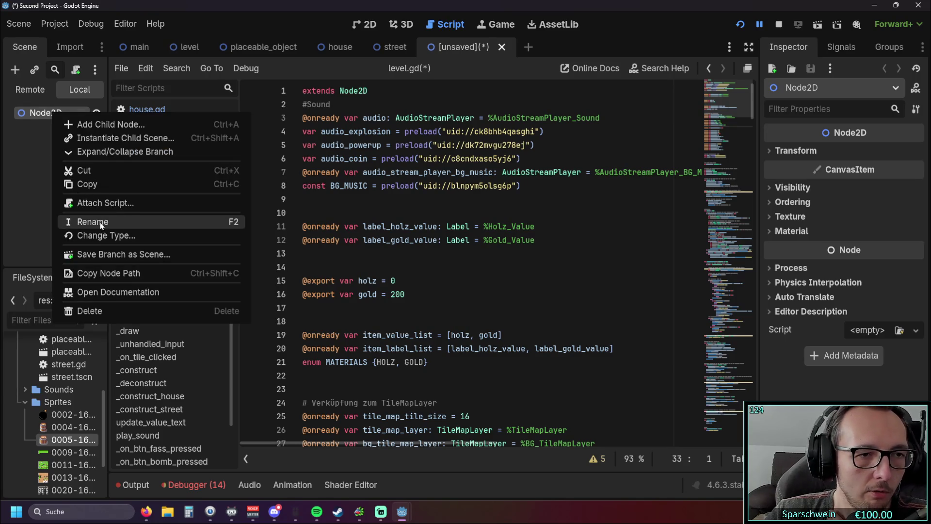
left_click(100, 221)
type("buil")
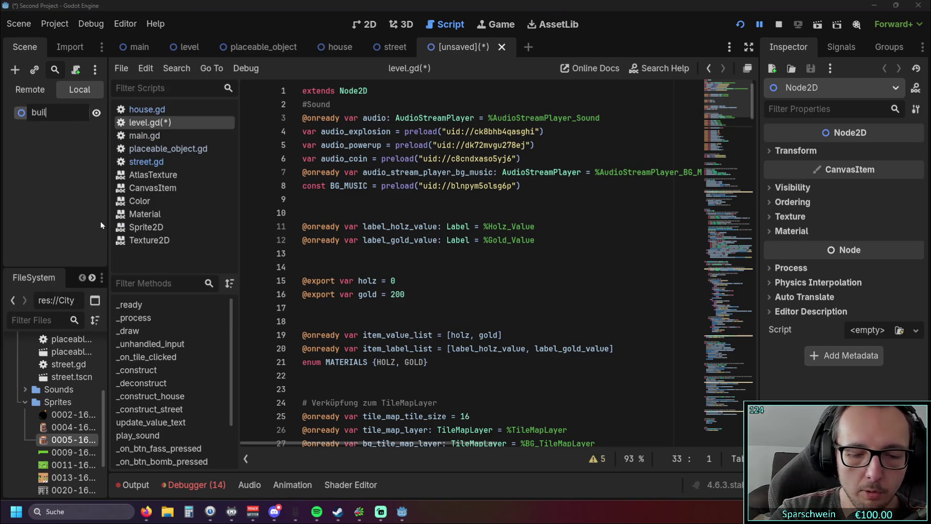
type("dingsize")
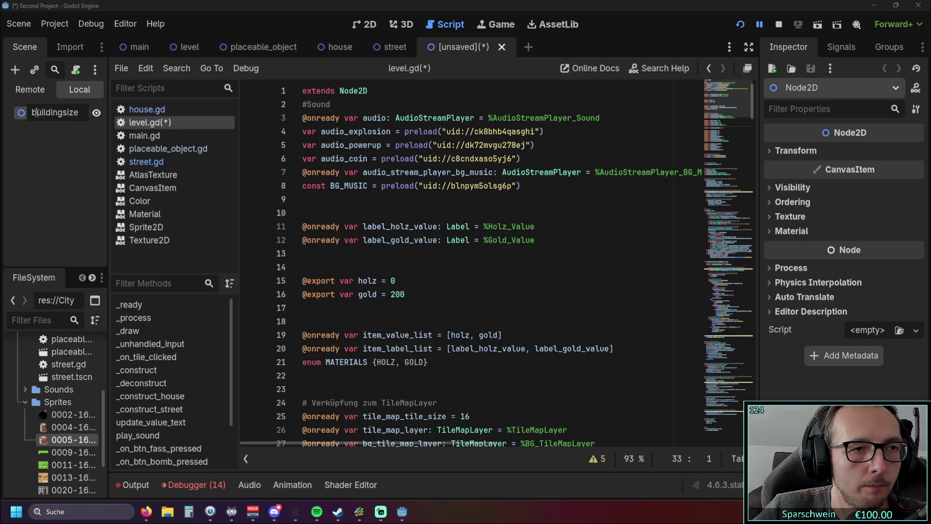
key("Return")
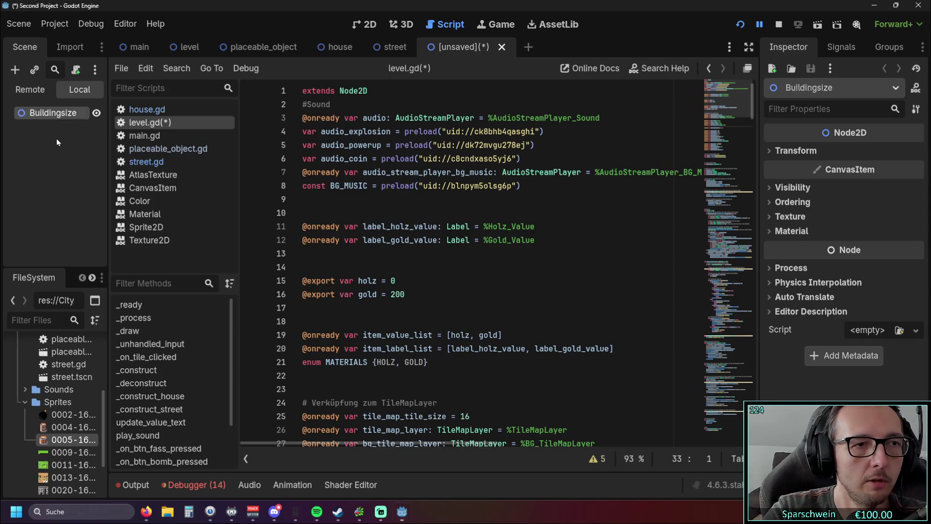
Step: Attach a new buildingsize.gd script to the Buildingsize node
left_click(380, 47)
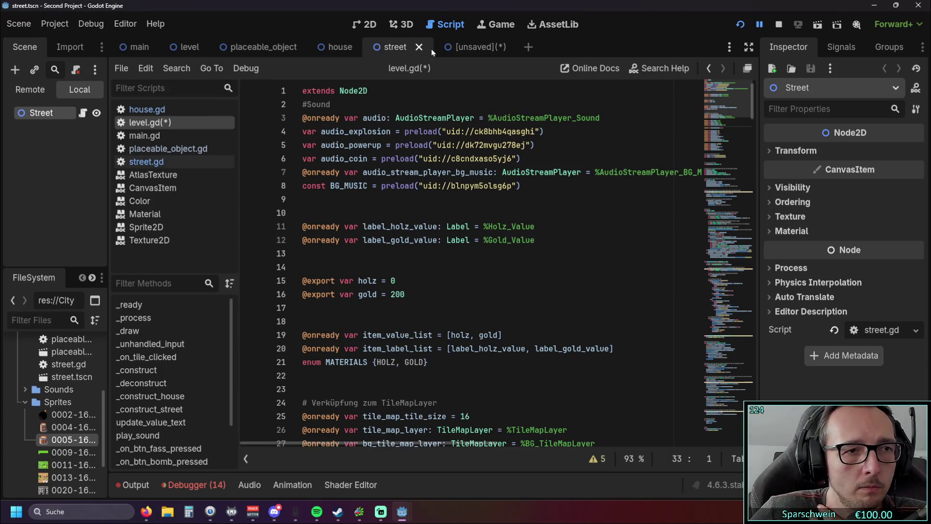
left_click(461, 47)
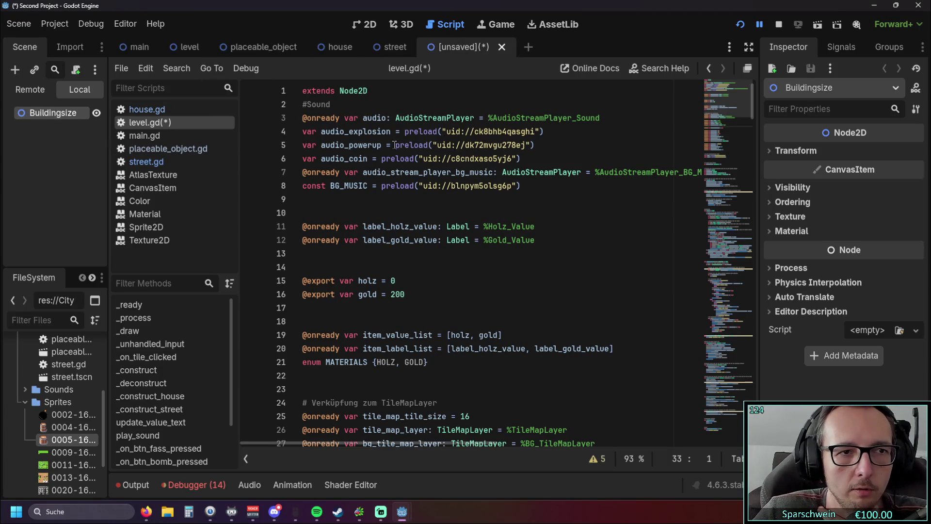
left_click(75, 69)
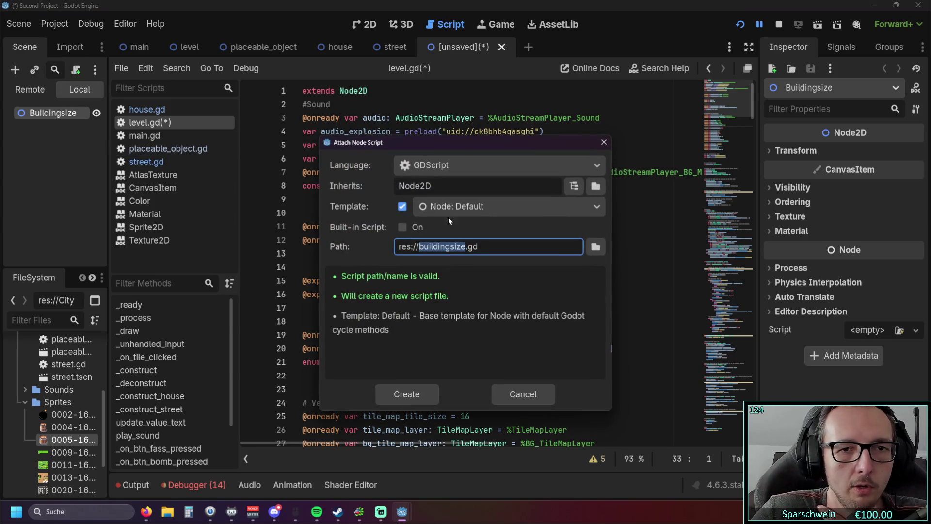
left_click(407, 394)
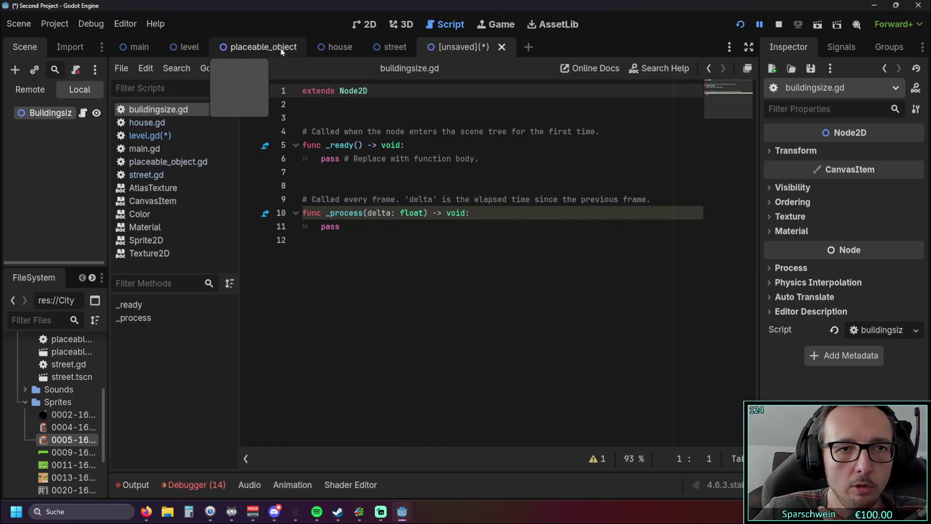
Step: Save the scene as buildingsize.tscn in the City Game/Code folder
left_click(257, 49)
left_click(491, 48)
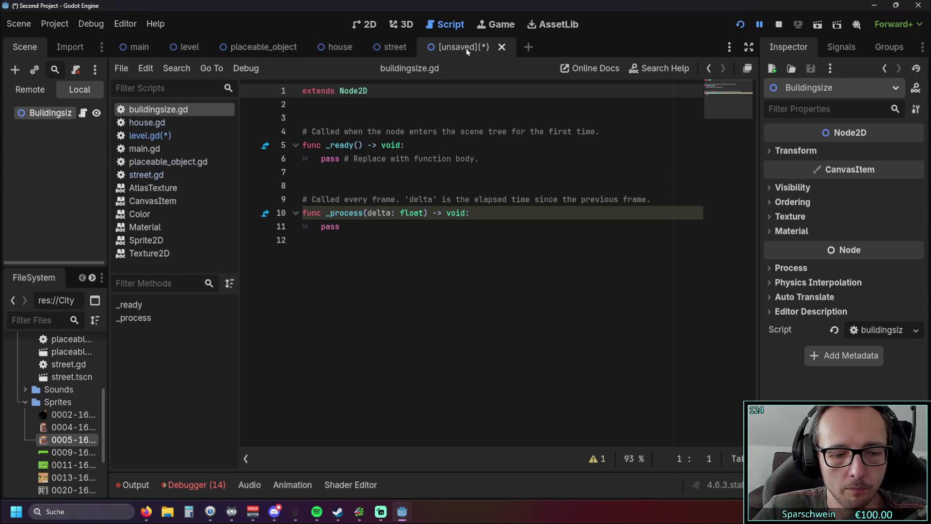
key("ctrl+s")
double_click(272, 121)
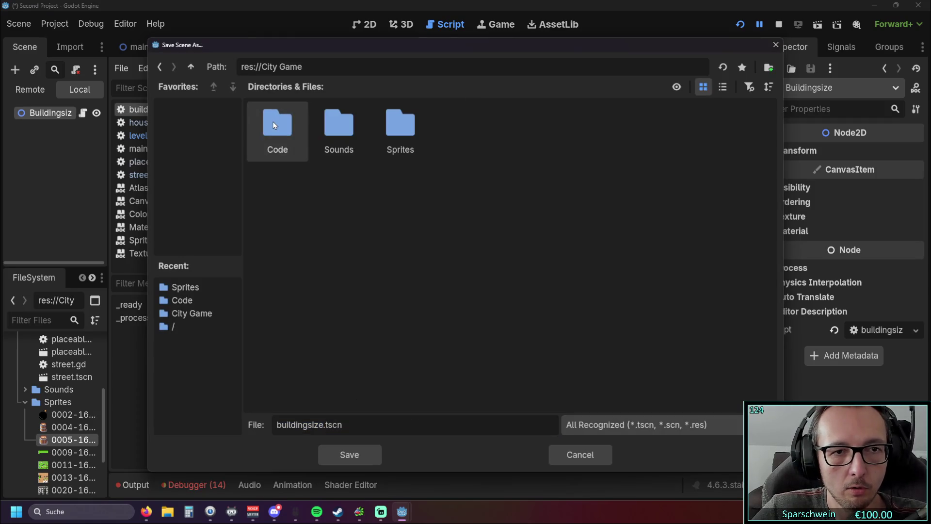
double_click(291, 134)
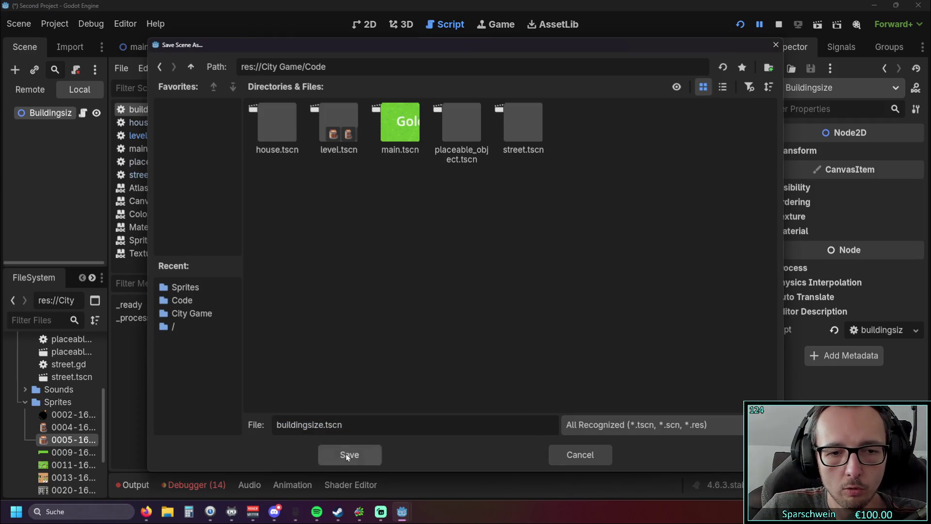
left_click(346, 452)
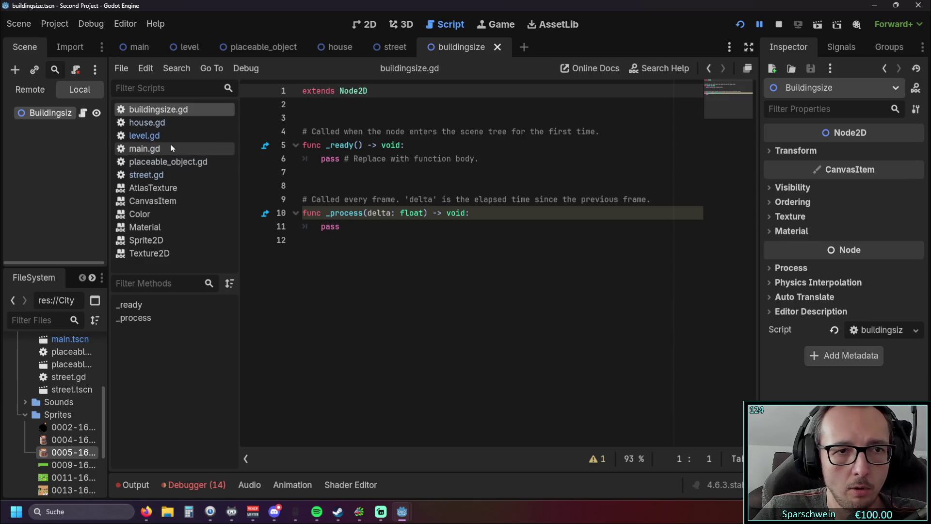
left_click(168, 165)
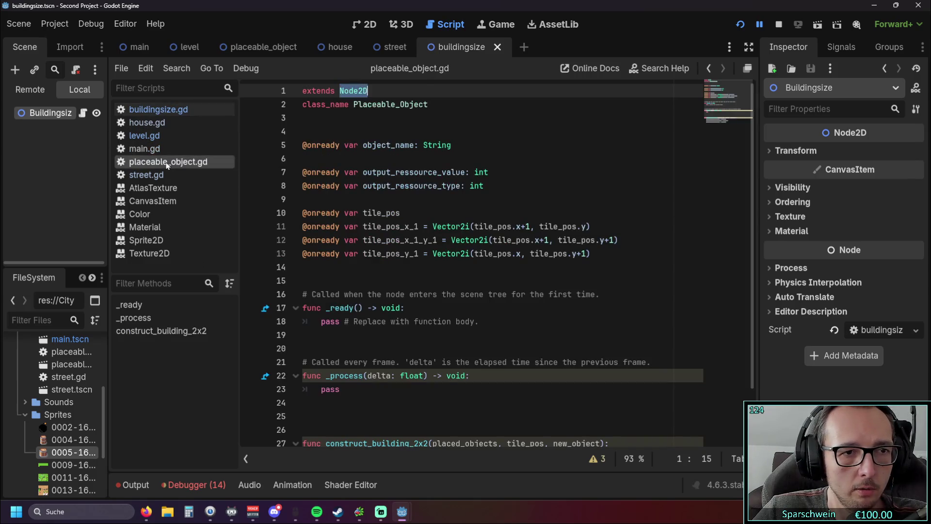
Step: Cut the four tile_pos variable lines from placeable_object.gd and paste them into buildingsize.gd
left_click(277, 213, "shift")
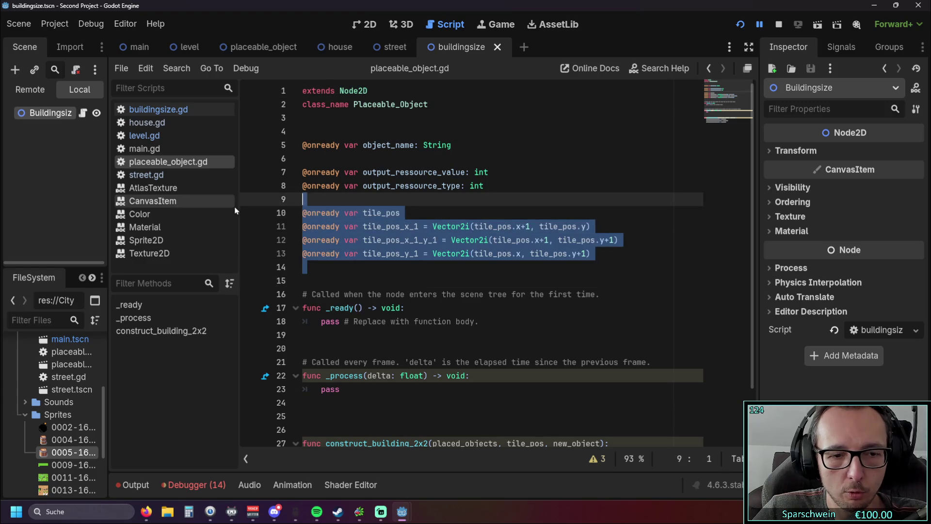
key("BackSpace")
left_click(542, 24)
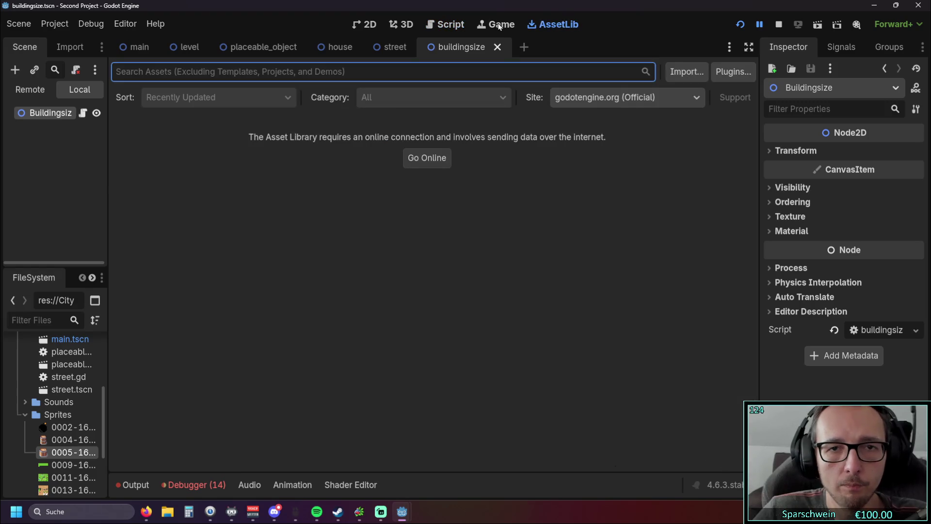
left_click(575, 82)
left_click(438, 24)
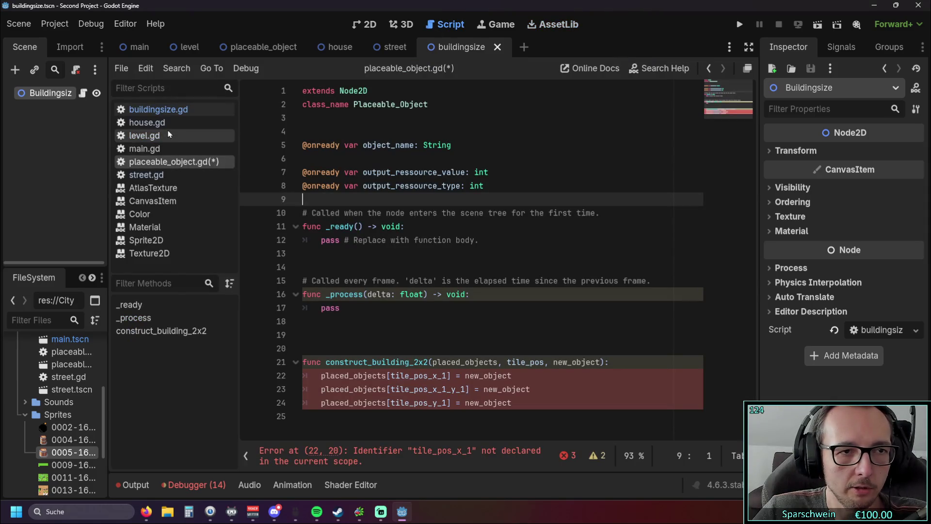
left_click(169, 110)
left_click(344, 114)
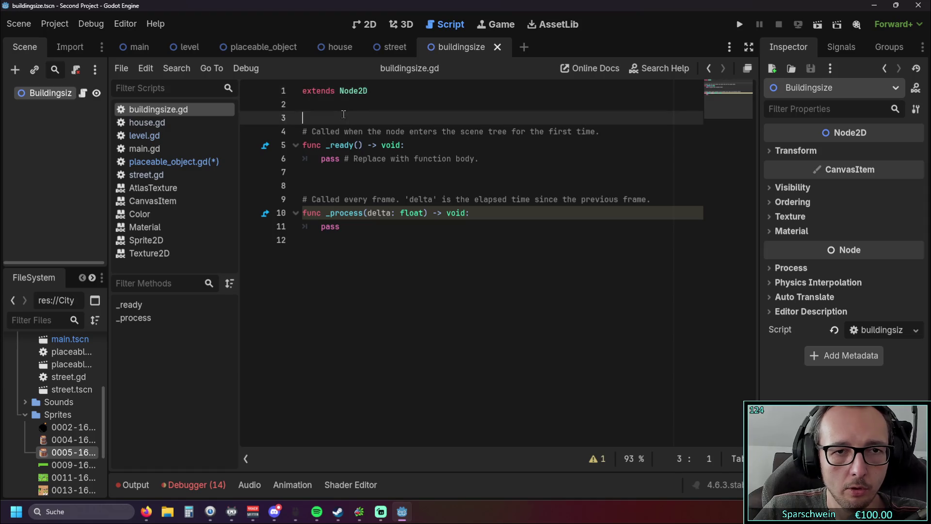
key("Return")
key("Return")
key("Return")
key("Up")
key("Up")
type("@onready var tile_pos @onready var tile_pos_x_1 = Vector2i(tile_pos.x+1, tile_pos.y) @onready var tile_pos_x_1_y_1 = Vector2i(tile_pos.x+1, tile_pos.y+1) @onready var tile_pos_y_1 = Vector2i(tile_pos.x, tile_pos.y+1)")
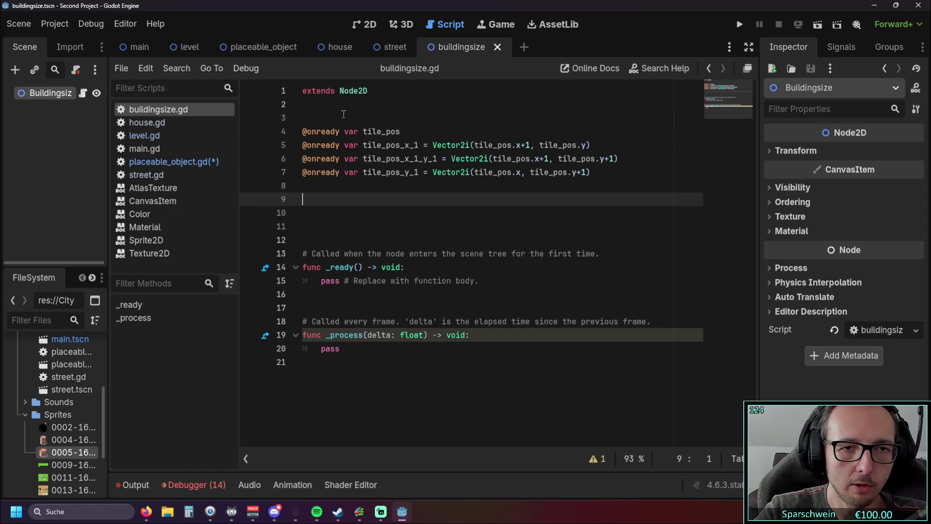
Step: Tidy the blank lines around the pasted tile_pos declarations in buildingsize.gd
left_click(307, 241)
key("BackSpace")
key("BackSpace")
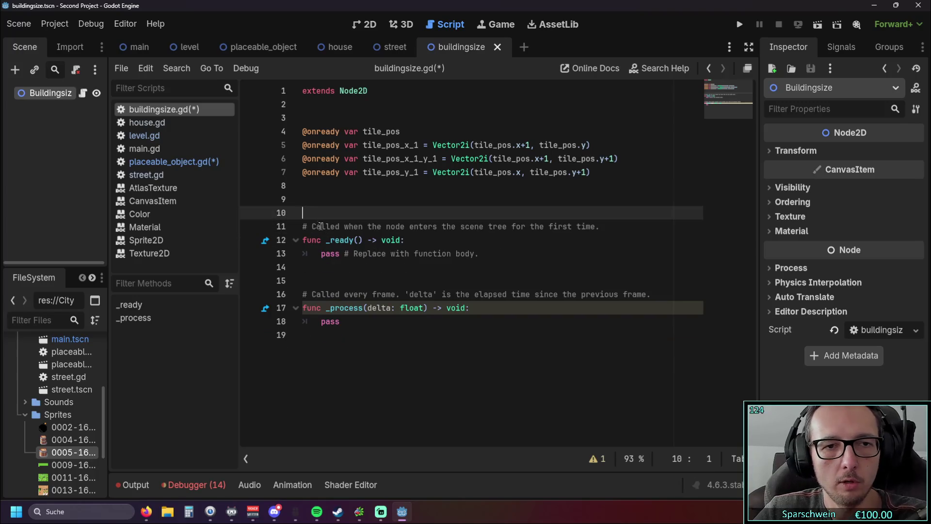
left_click_drag(303, 132, 550, 174)
left_click(307, 200)
left_click_drag(307, 240, 410, 261)
left_click(411, 264)
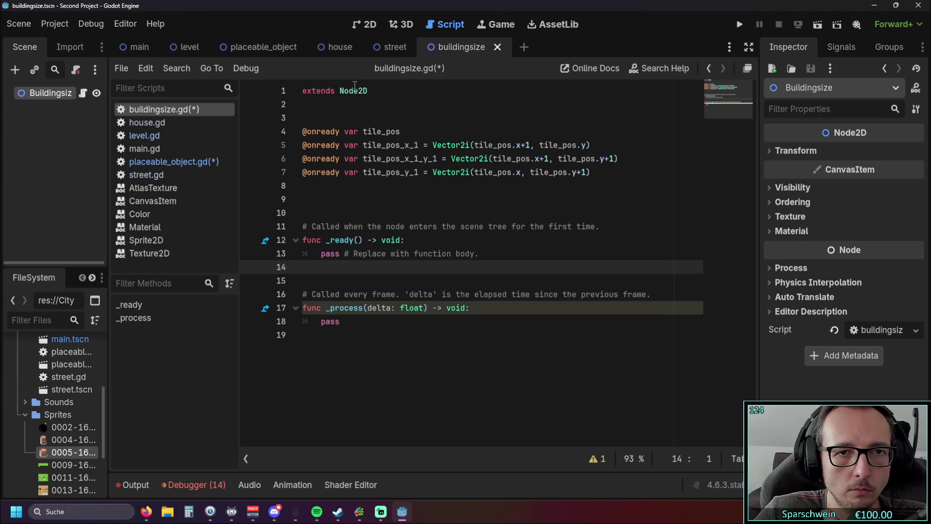
Step: Move the construct_building_2x2 function from placeable_object.gd to the end of buildingsize.gd
left_click(144, 136)
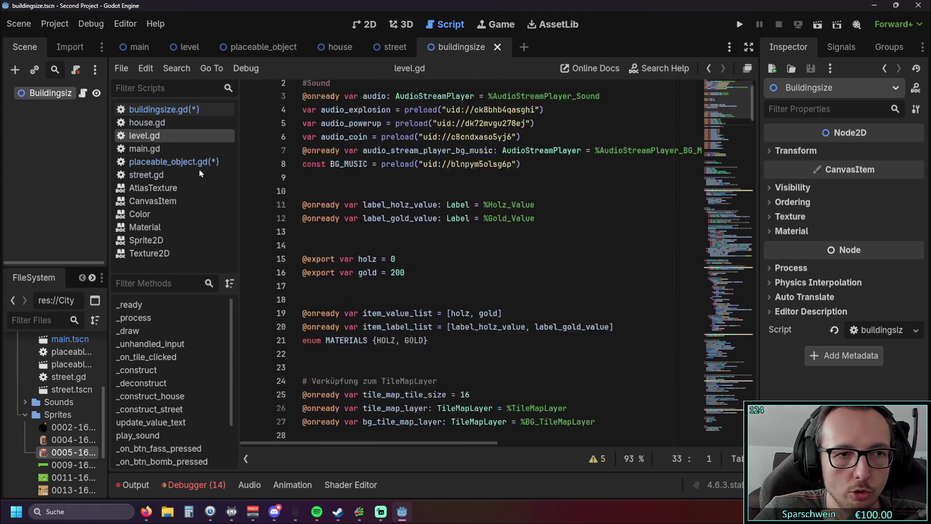
left_click(174, 162)
mouse_move(504, 416)
left_mouse_down()
mouse_move(587, 363)
mouse_move(288, 353)
left_mouse_up()
key("ctrl+c")
key("Delete")
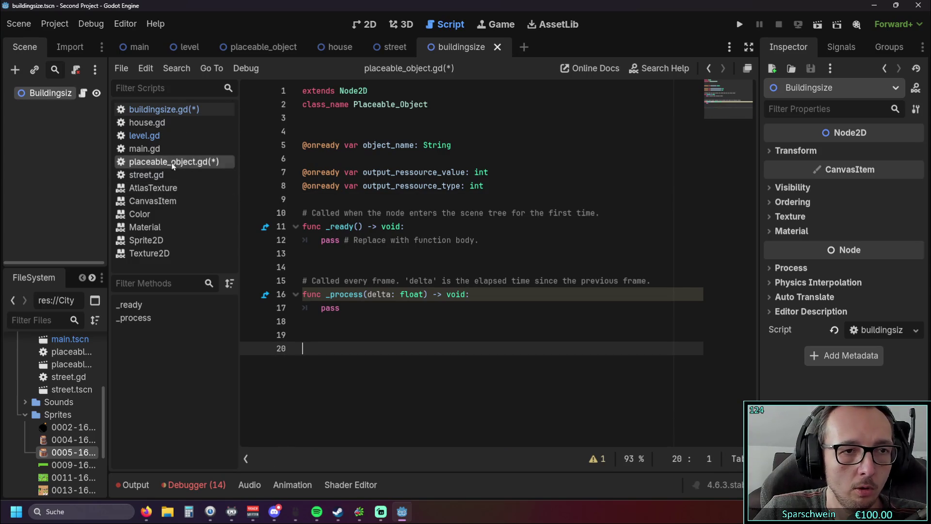
left_click(178, 110)
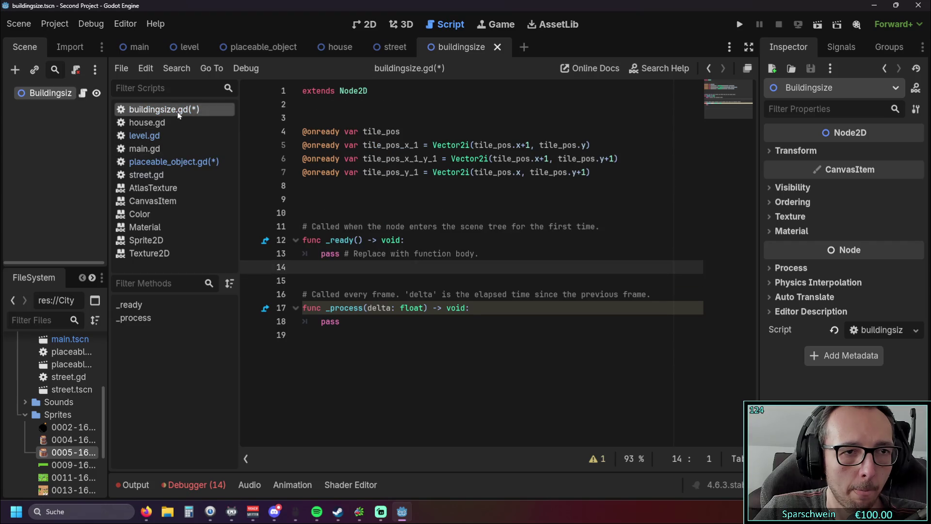
left_click(317, 351)
key("Return")
key("Return")
key("ctrl+v")
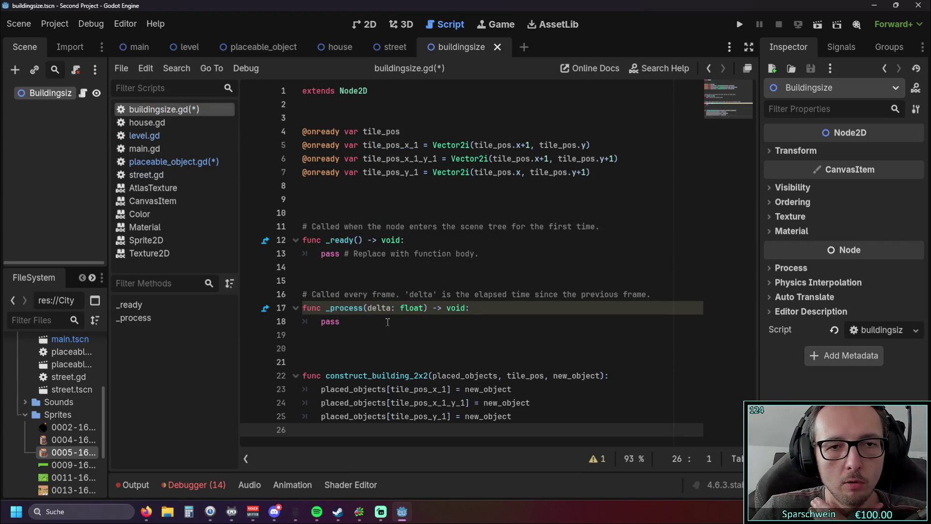
left_click(401, 345)
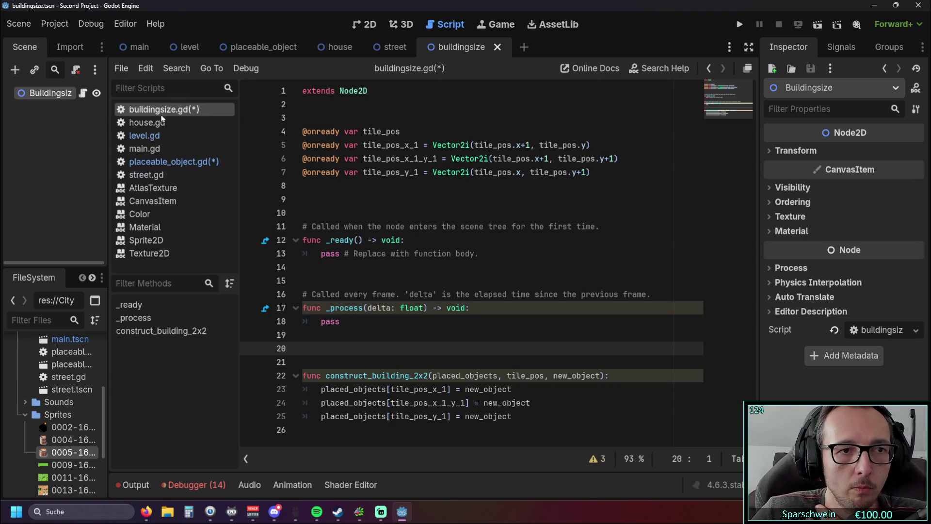
Step: Review the mouse-position code in level.gd's _process function
left_click(144, 136)
scroll(375, 241, "down", 5)
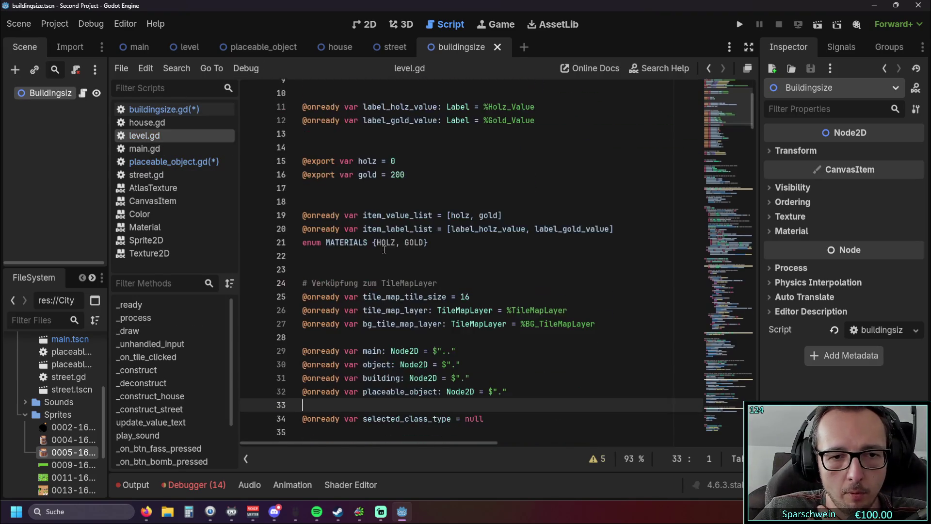
left_click(133, 318)
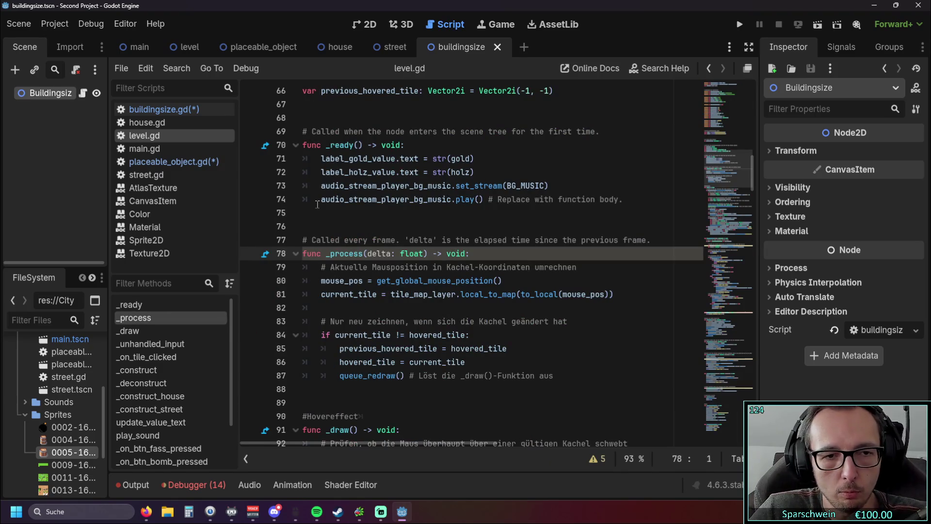
left_click(162, 136)
left_click(170, 122)
left_click(173, 137)
scroll(441, 242, "up", 8)
scroll(441, 242, "up", 13)
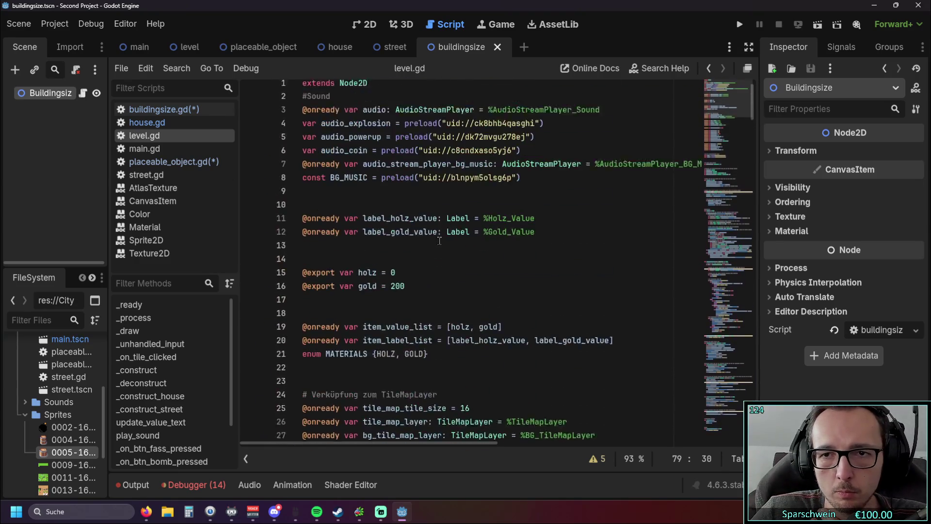
scroll(449, 234, "down", 4)
scroll(450, 234, "down", 1)
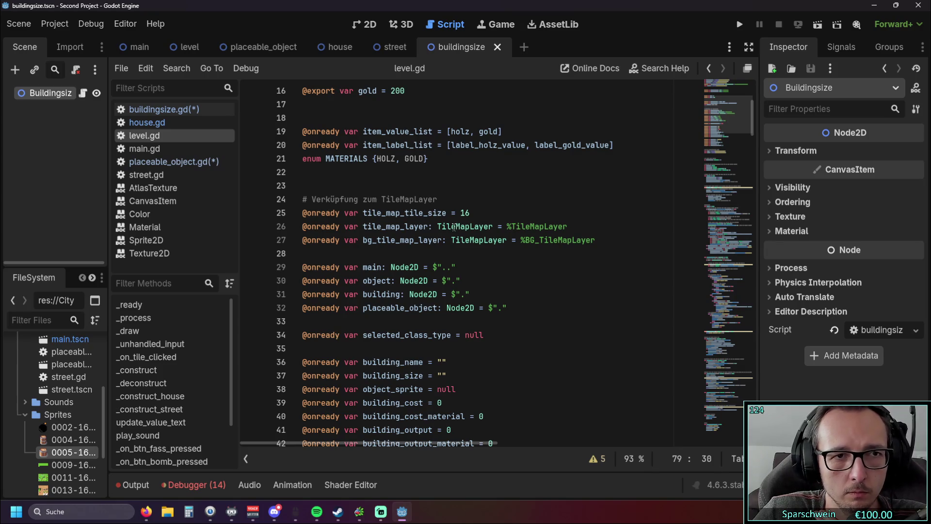
Step: Replace level.gd's placeable_object variable with a dragged-in reference to the Buildingsize node
scroll(486, 229, "down", 3)
scroll(489, 230, "down", 3)
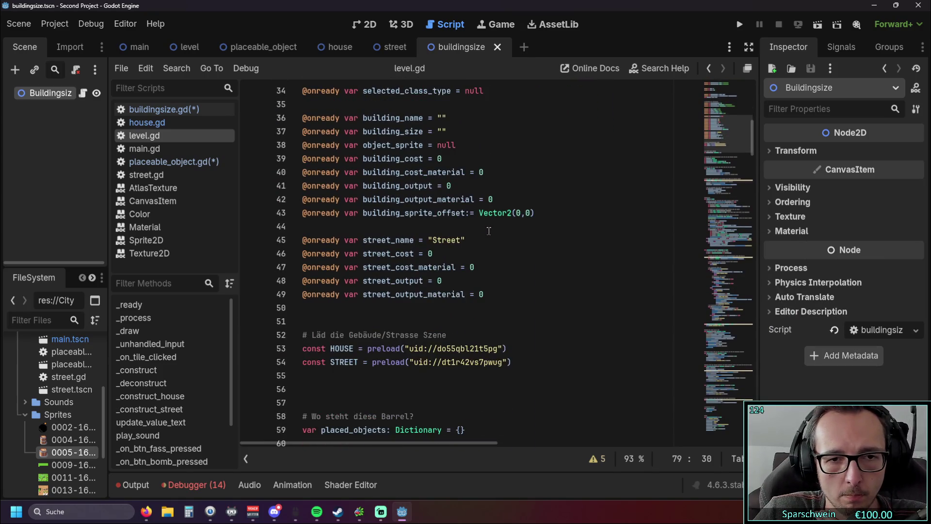
scroll(490, 232, "up", 6)
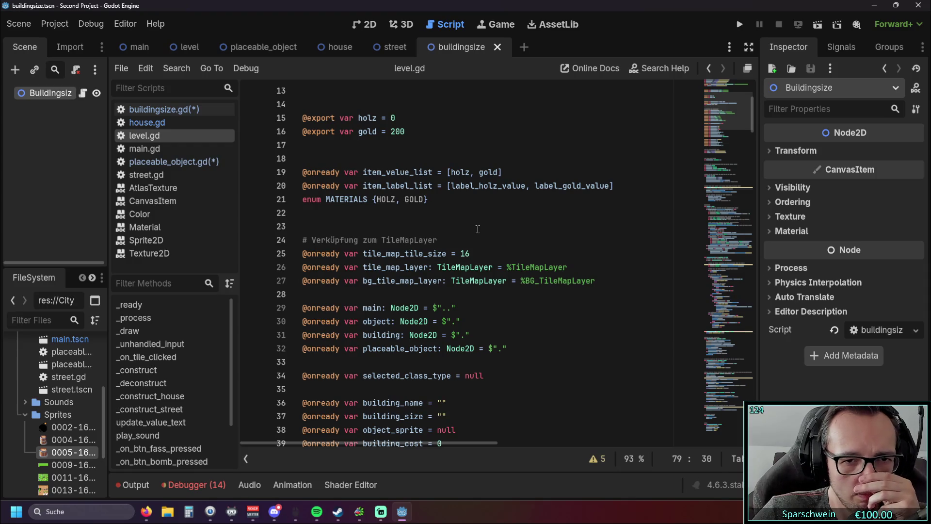
scroll(478, 232, "down", 6)
scroll(505, 194, "up", 2)
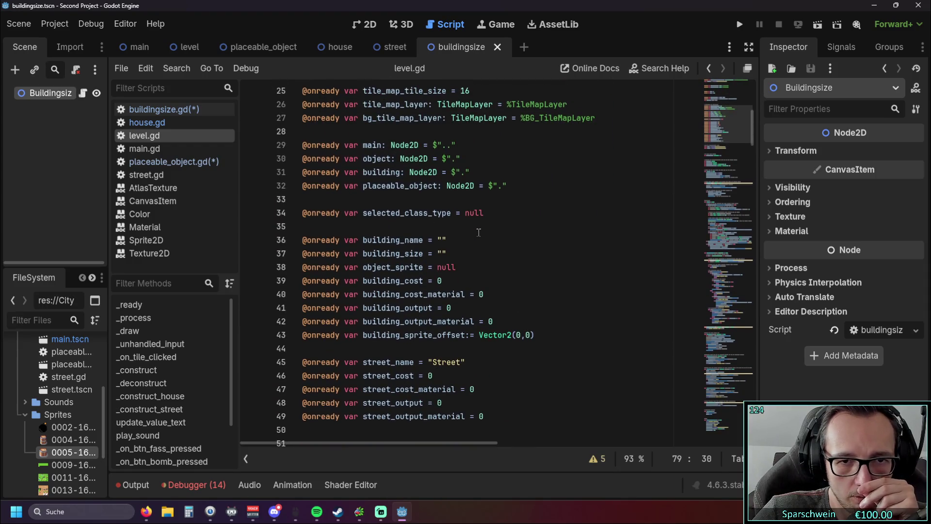
triple_click(513, 186)
key("BackSpace")
key("BackSpace")
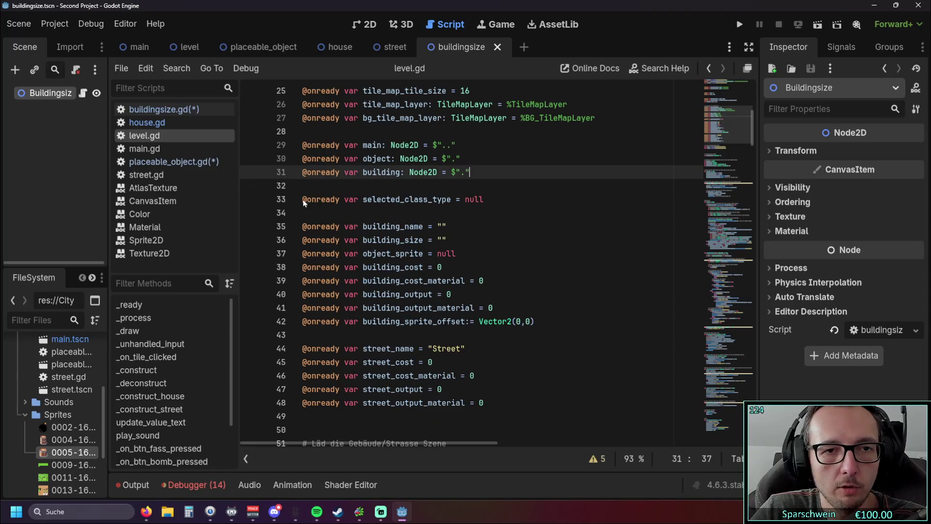
key("Return")
mouse_move(49, 93)
left_mouse_down()
mouse_move(370, 147)
mouse_move(363, 187)
mouse_move(352, 187)
left_mouse_up()
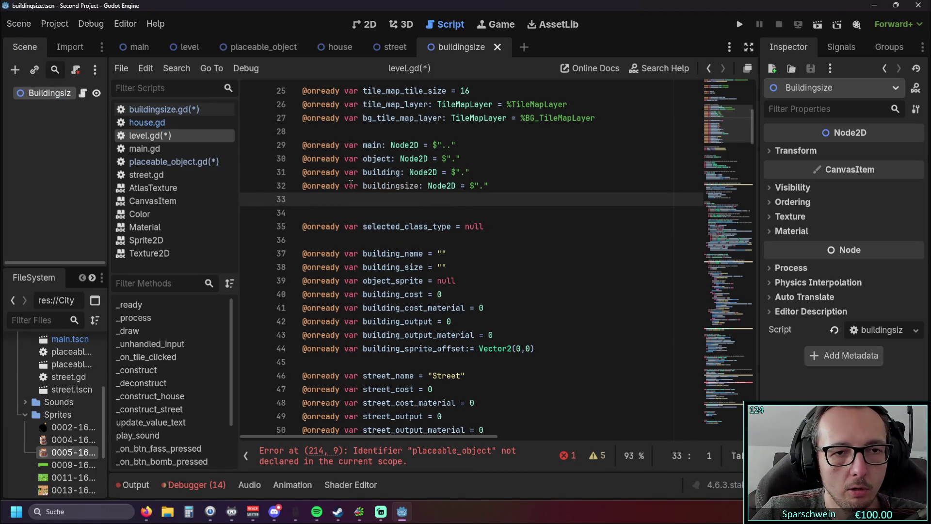
left_click(401, 214)
Step: Make line 215 call buildingsize.construct_building_2x2, then save and run the project
scroll(438, 220, "up", 1)
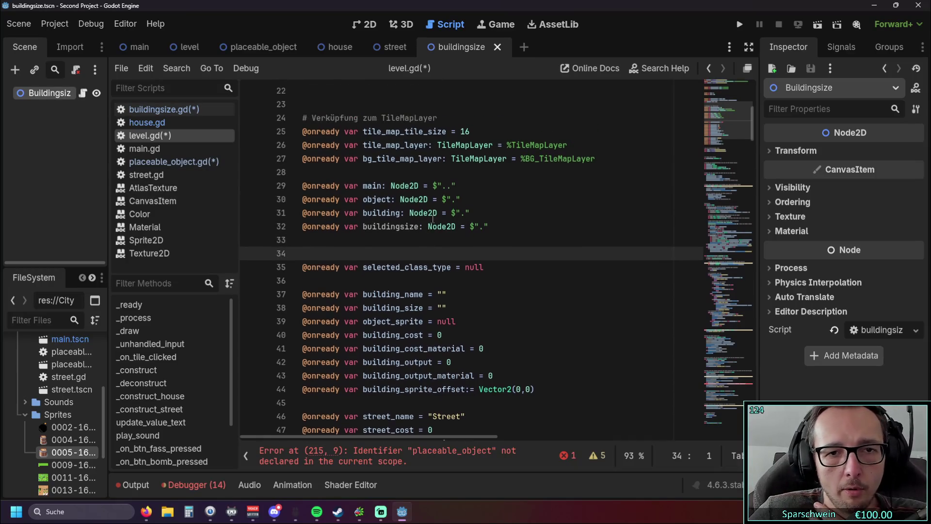
left_click(431, 460)
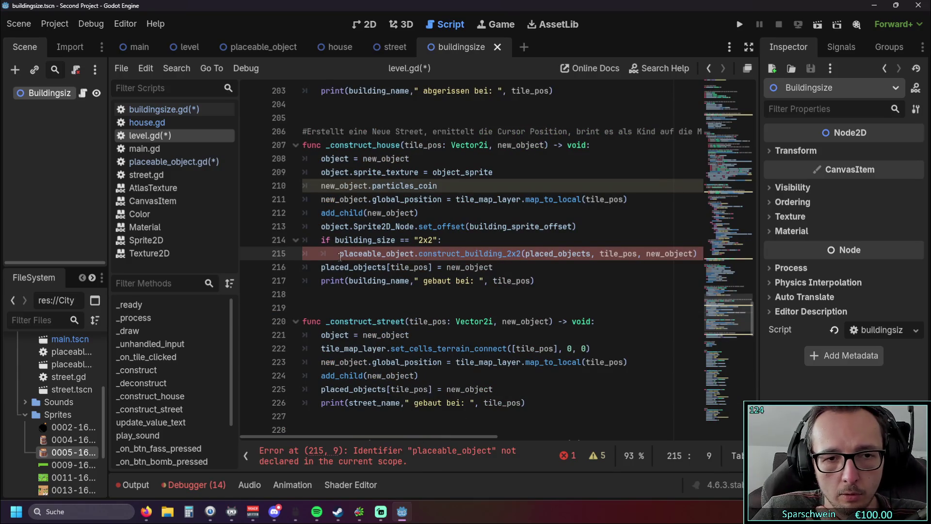
scroll(432, 256, "up", 15)
scroll(432, 262, "down", 10)
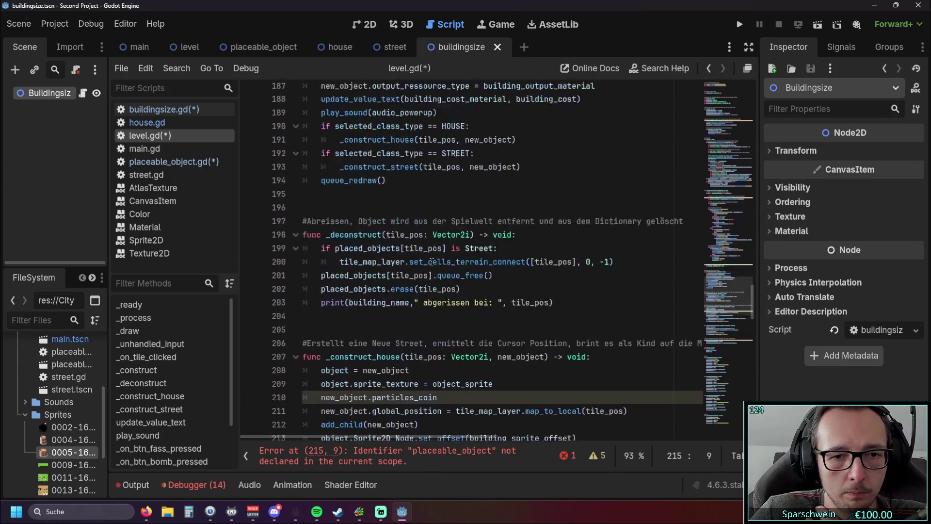
scroll(431, 262, "down", 4)
left_click_drag(339, 295, 415, 292)
type("buildingsize.construct_building_2x2(placed_objects, tile_pos, new_object")
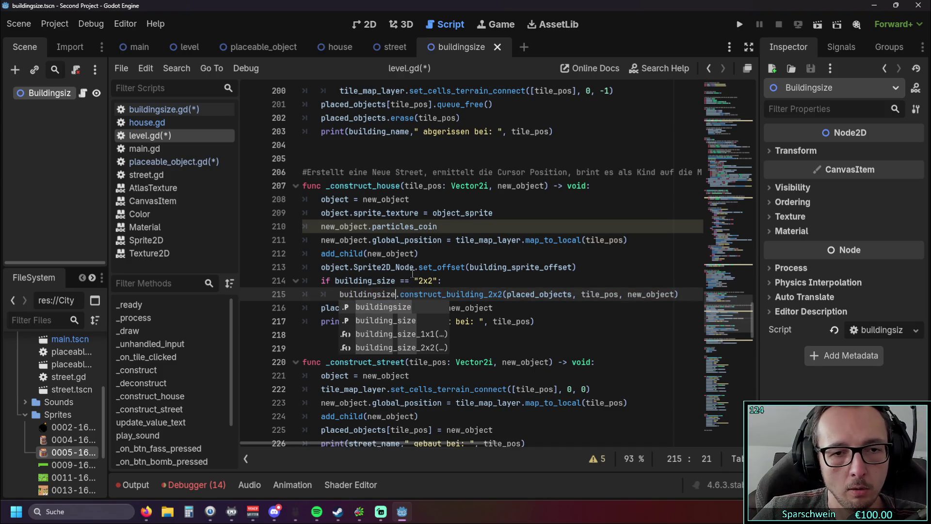
left_click(463, 257)
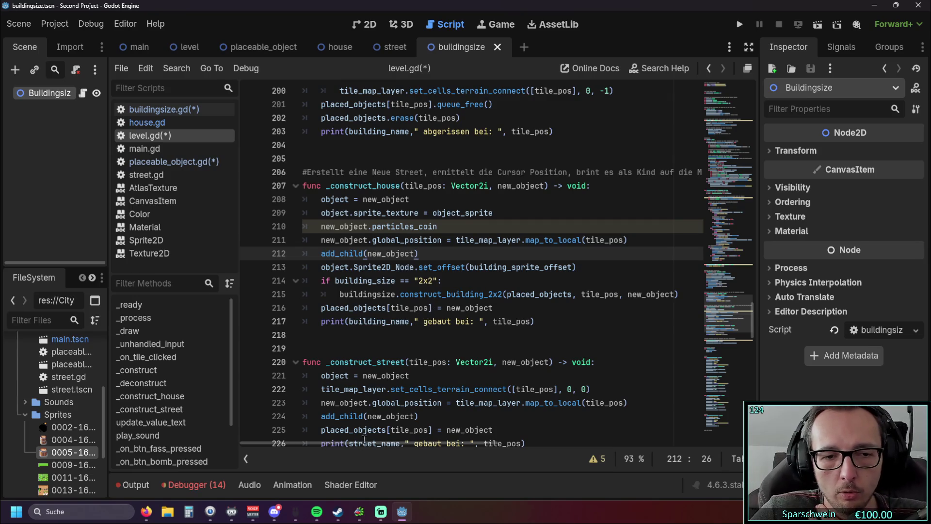
left_click(741, 25)
Step: Place a building on a grass tile so the game halts at level.gd line 215
left_click(414, 343)
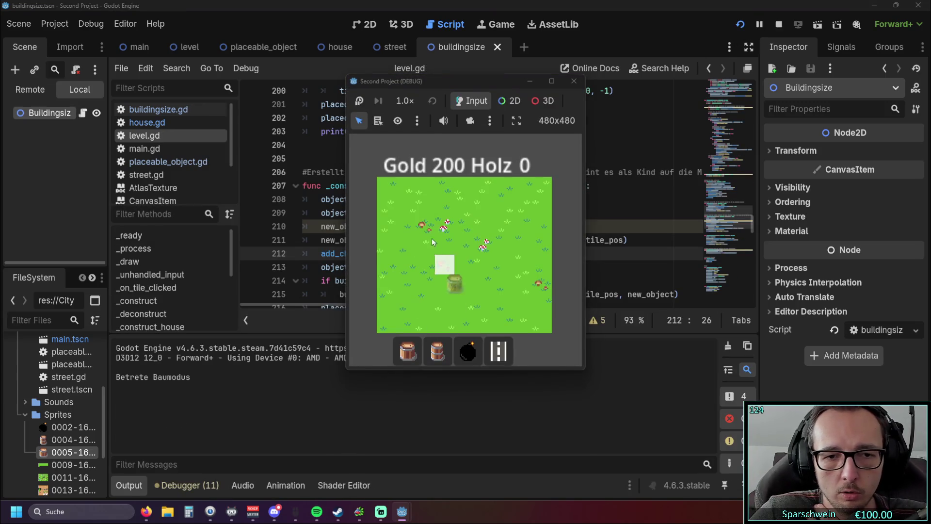
left_click(430, 226)
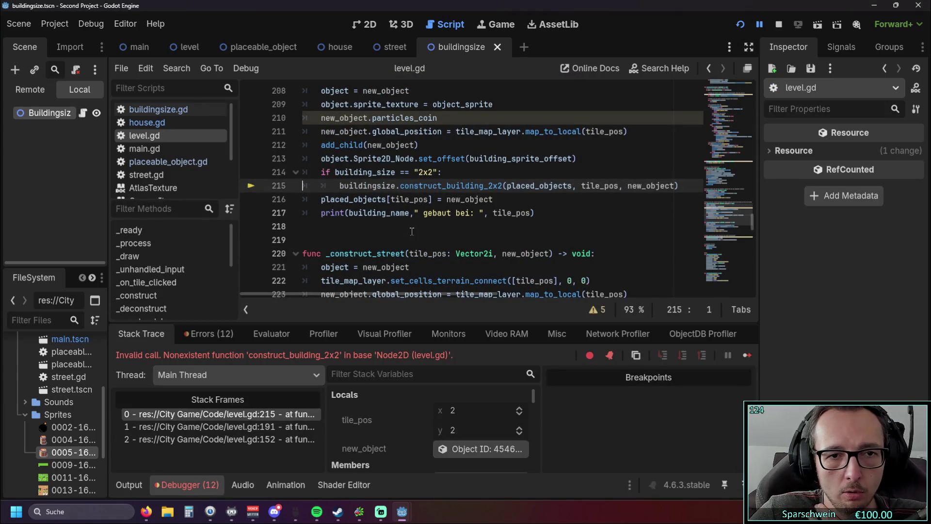
scroll(411, 246, "up", 1)
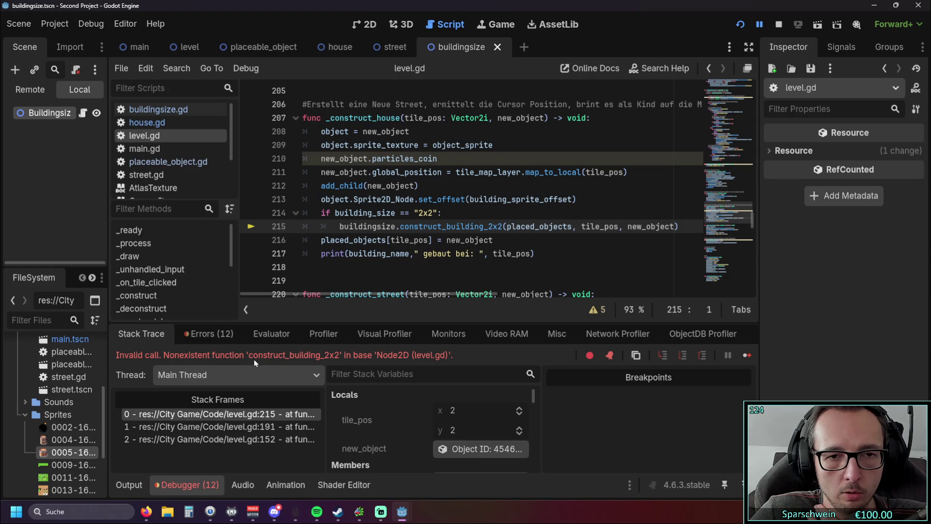
Step: Inspect the construct_building_2x2 call and its variables on line 215
mouse_move(470, 242)
left_click(461, 227)
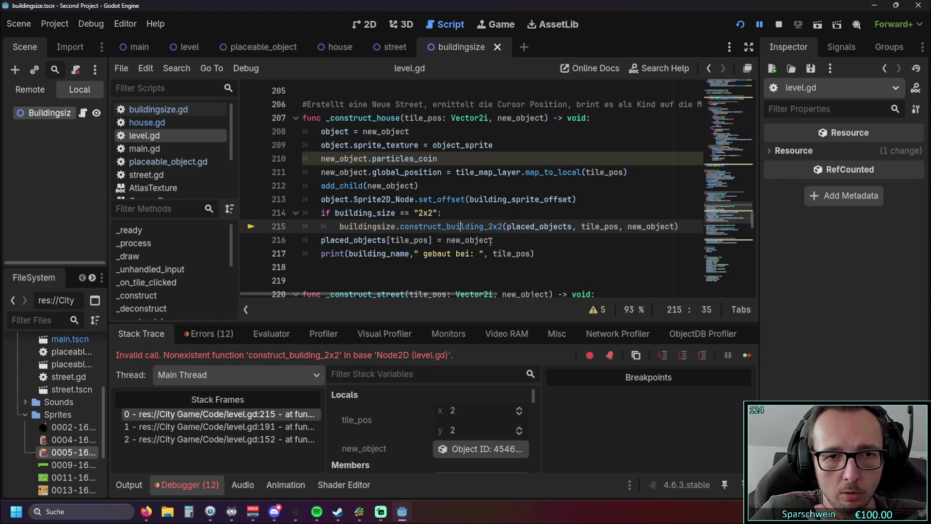
mouse_move(488, 240)
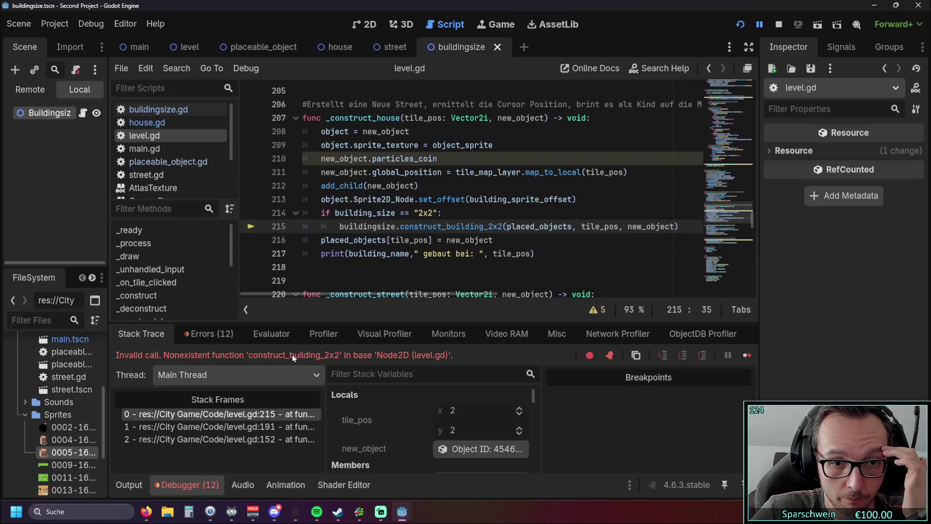
mouse_move(402, 255)
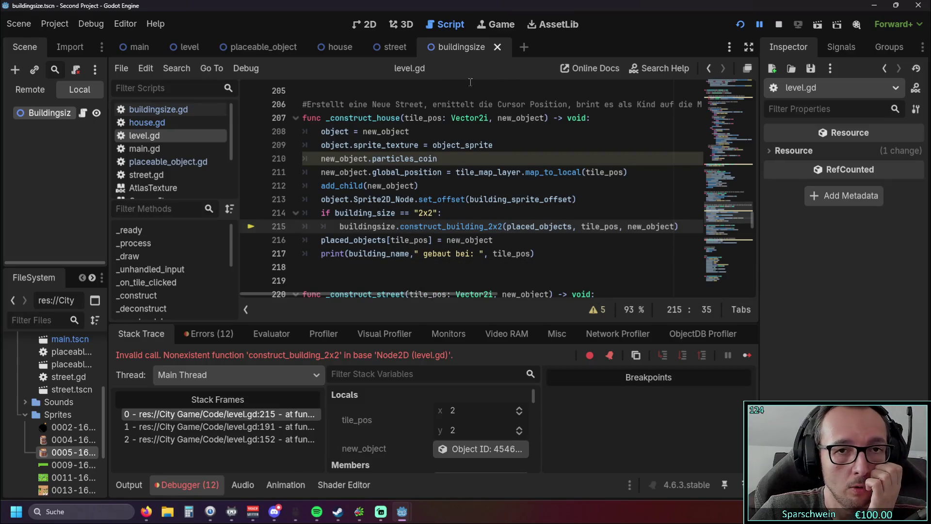
left_click(152, 109)
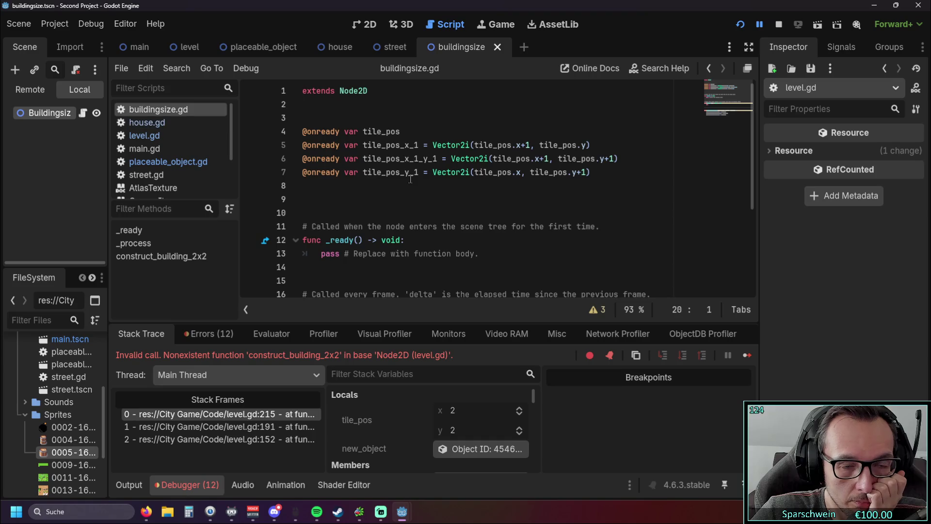
scroll(410, 179, "down", 3)
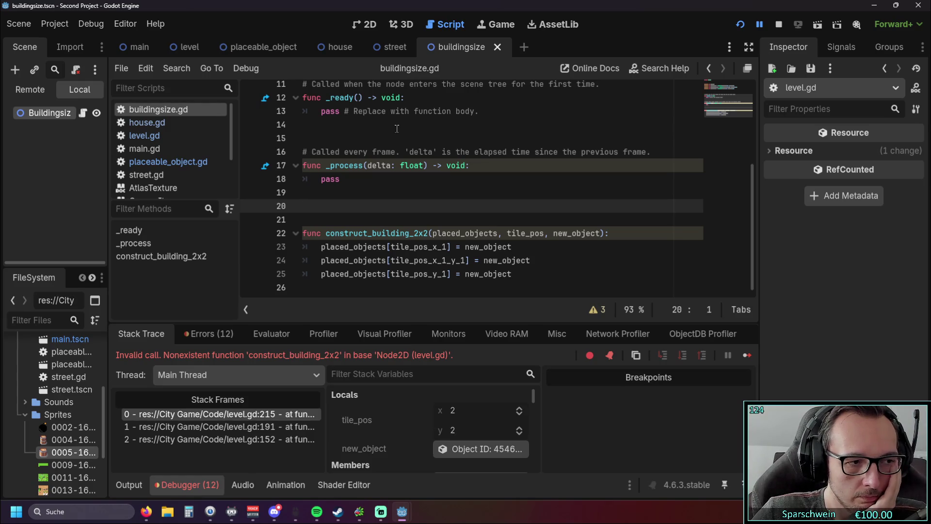
left_click(262, 47)
left_click(458, 47)
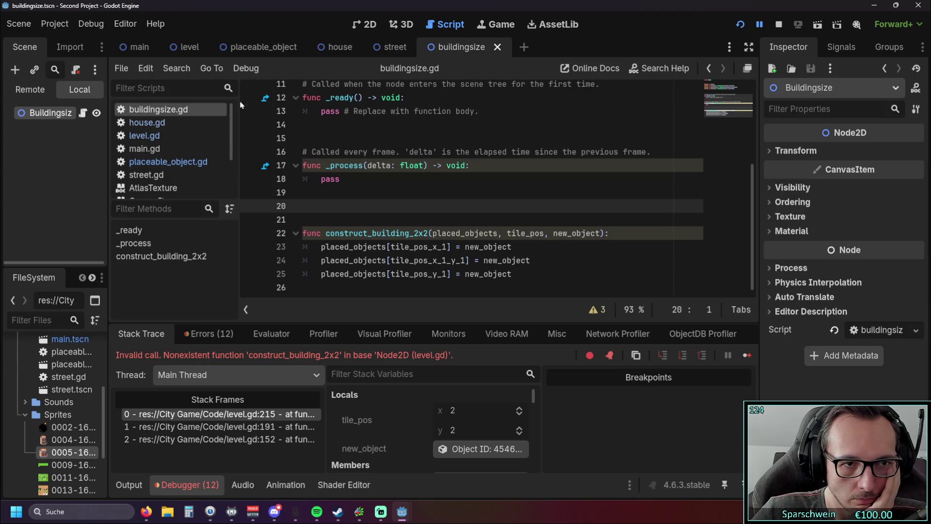
left_click(157, 134)
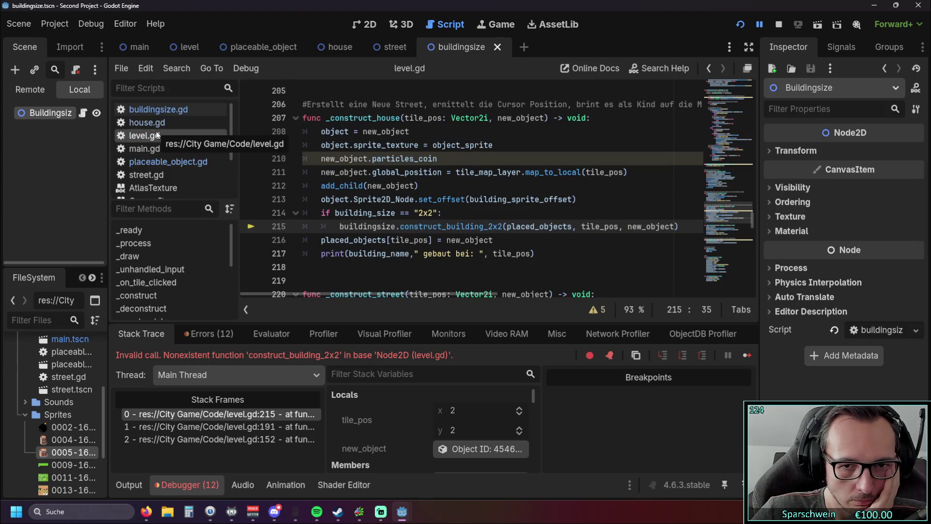
scroll(499, 174, "up", 2)
scroll(499, 175, "down", 2)
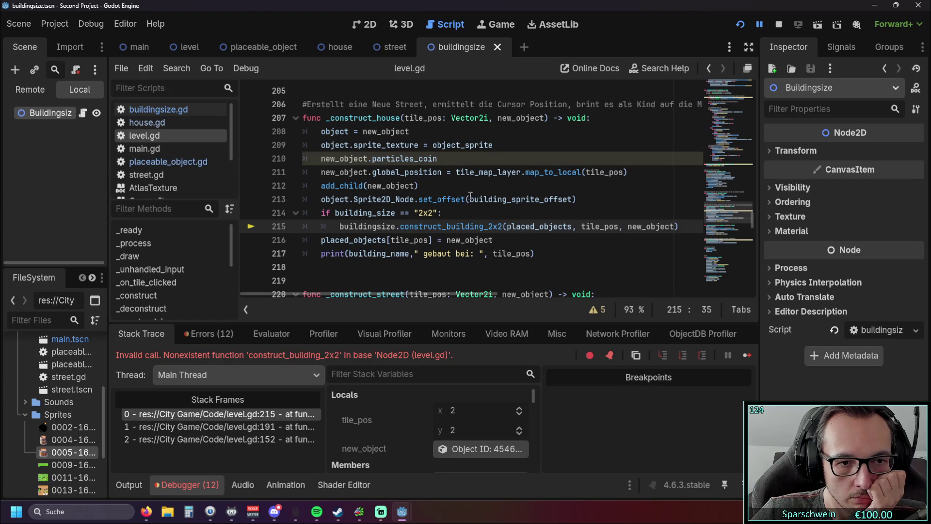
mouse_move(470, 195)
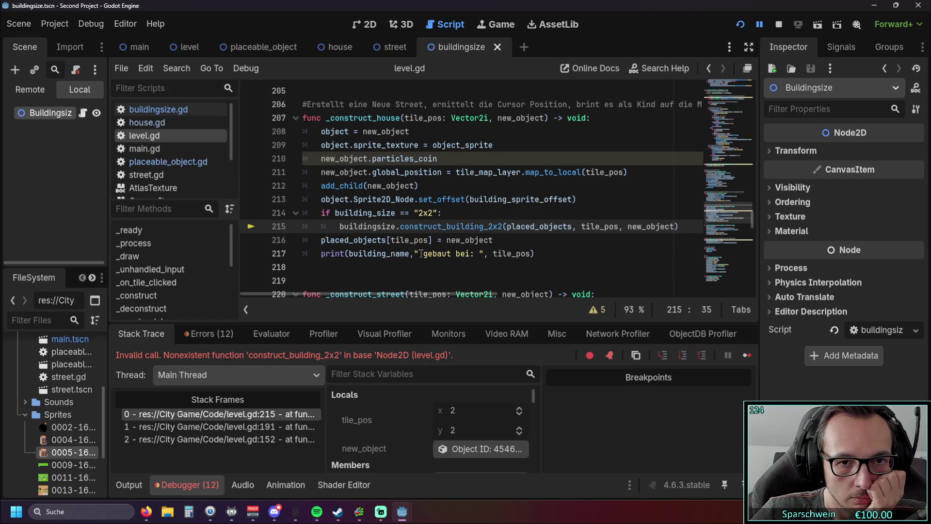
left_click(464, 253)
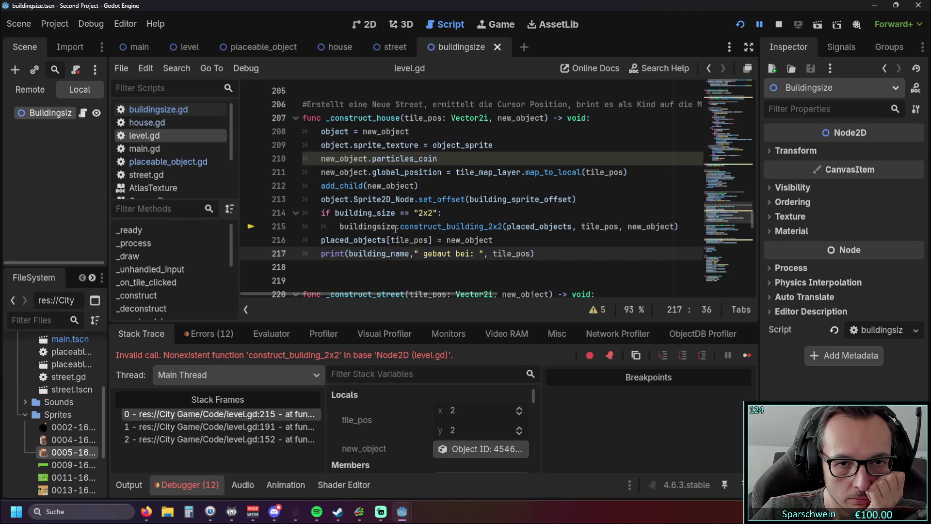
left_click(339, 226)
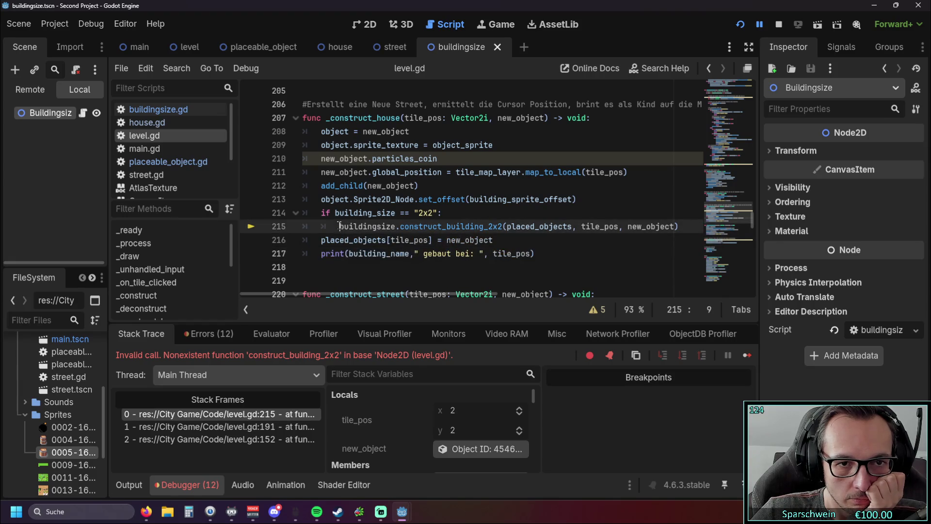
scroll(462, 230, "up", 20)
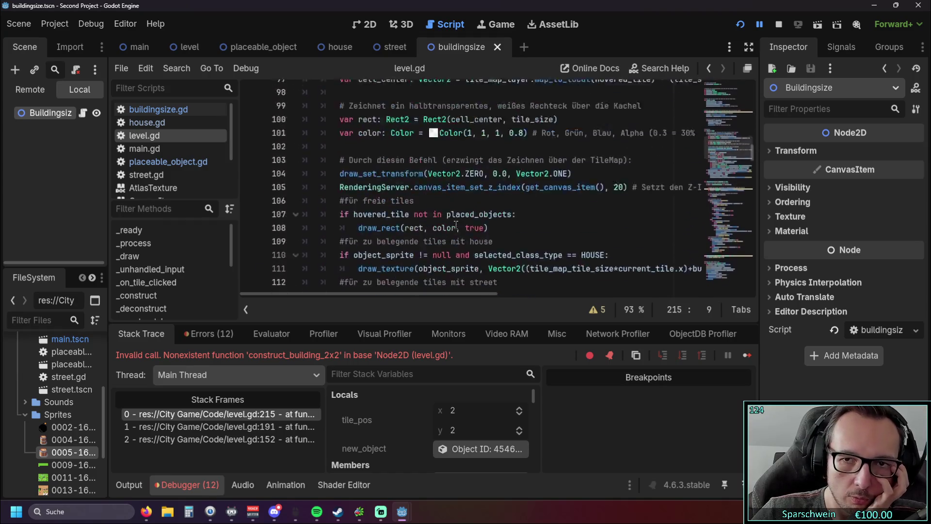
scroll(455, 224, "up", 12)
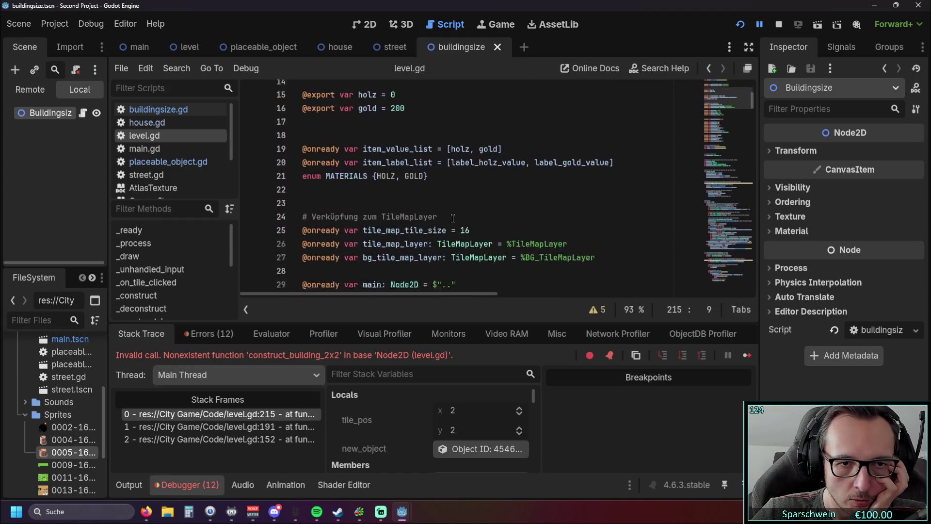
scroll(458, 212, "down", 1)
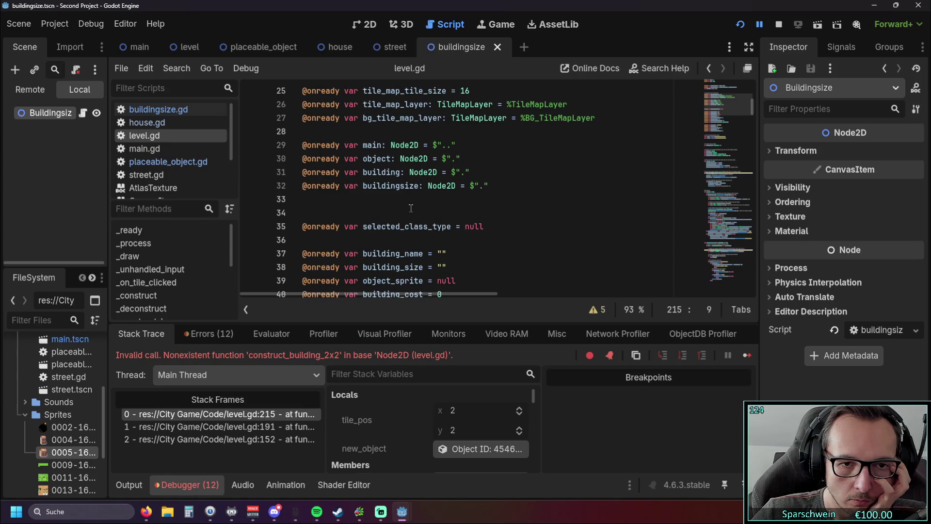
scroll(411, 205, "down", 1)
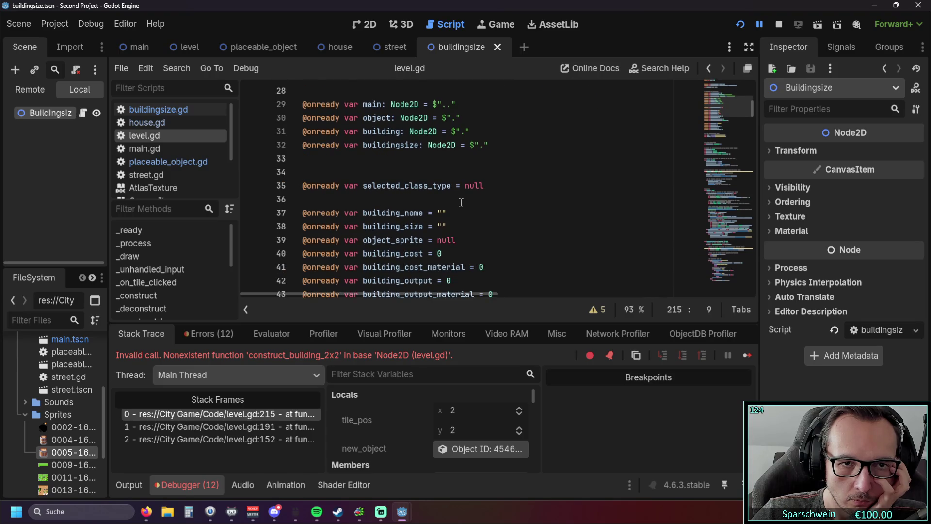
scroll(461, 202, "up", 1)
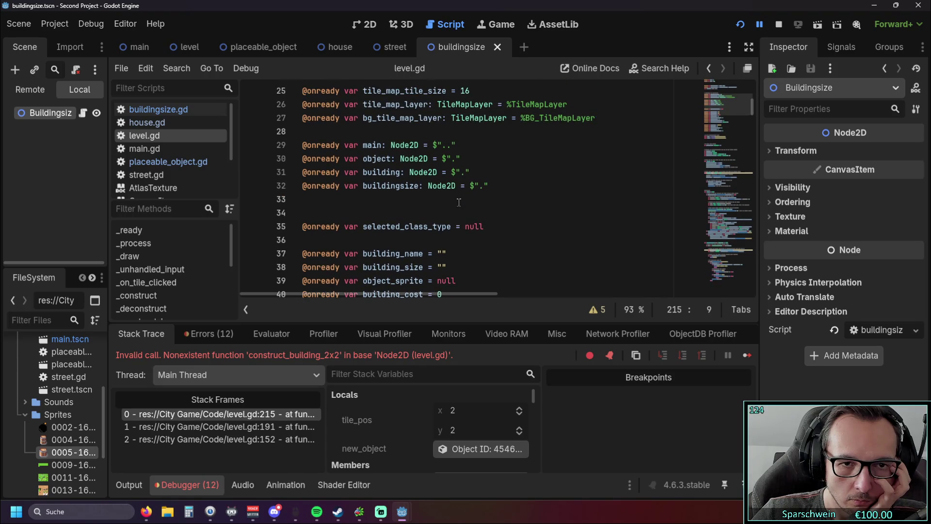
scroll(459, 202, "down", 2)
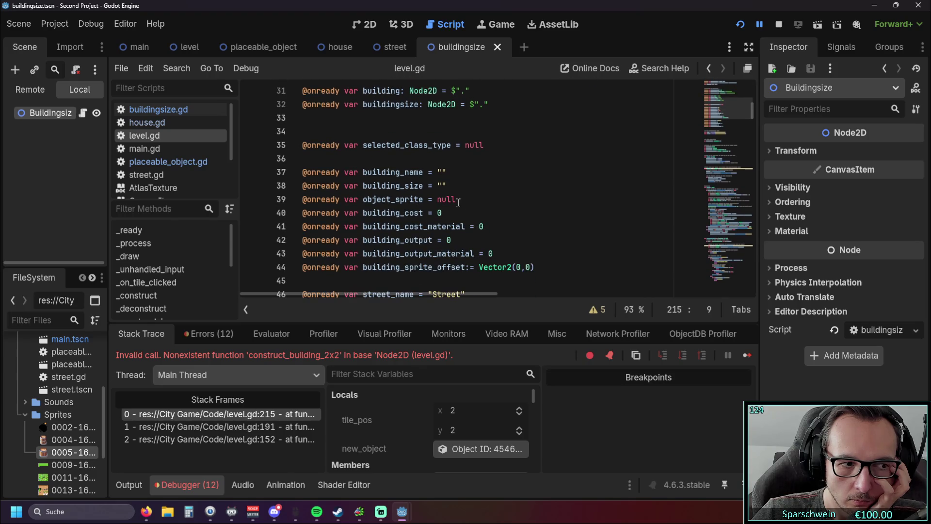
scroll(459, 202, "down", 15)
scroll(460, 203, "down", 20)
scroll(464, 200, "up", 1)
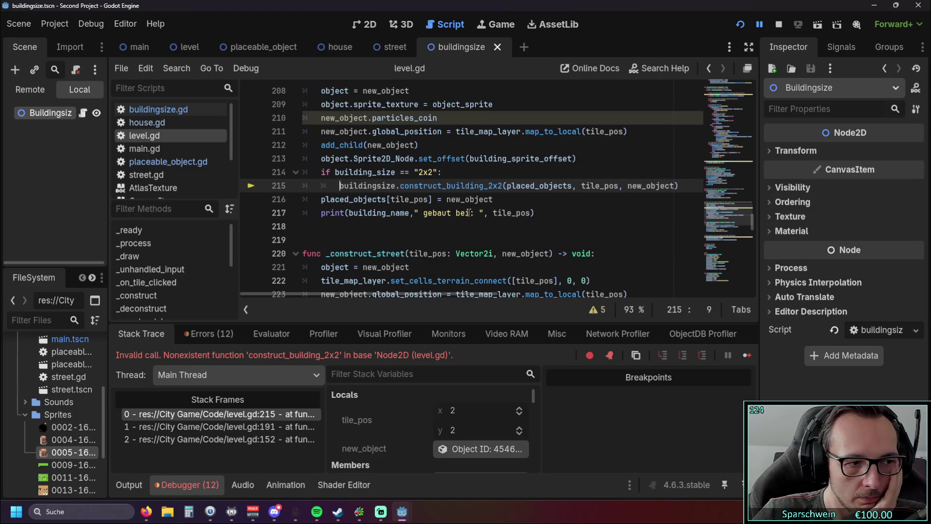
mouse_move(513, 214)
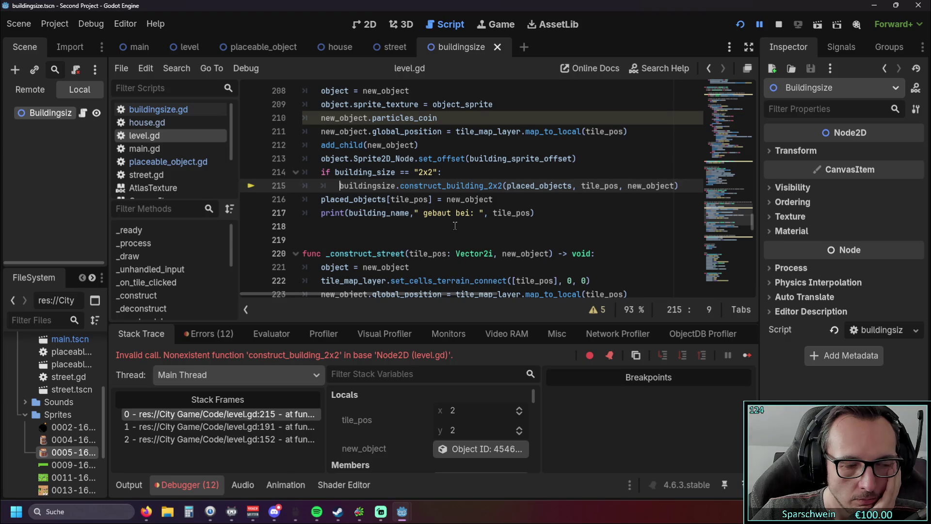
scroll(455, 226, "up", 2)
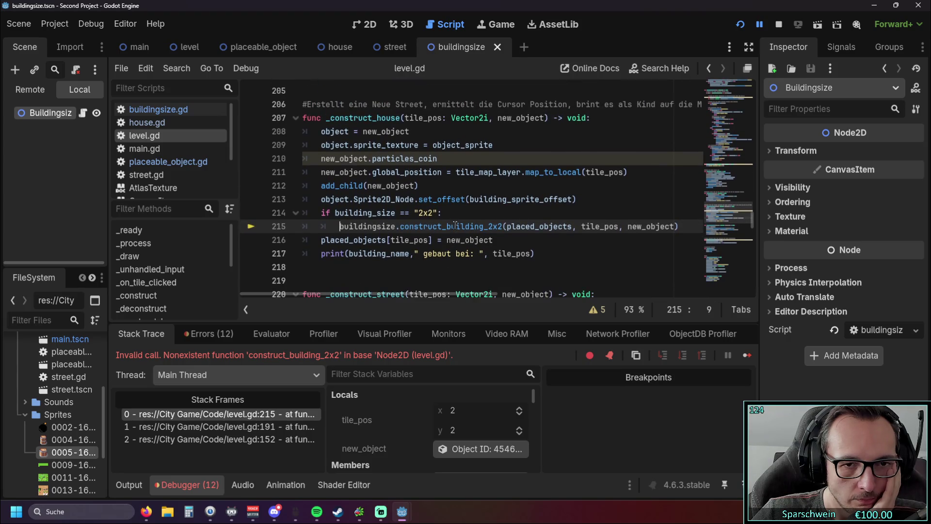
left_click(174, 110)
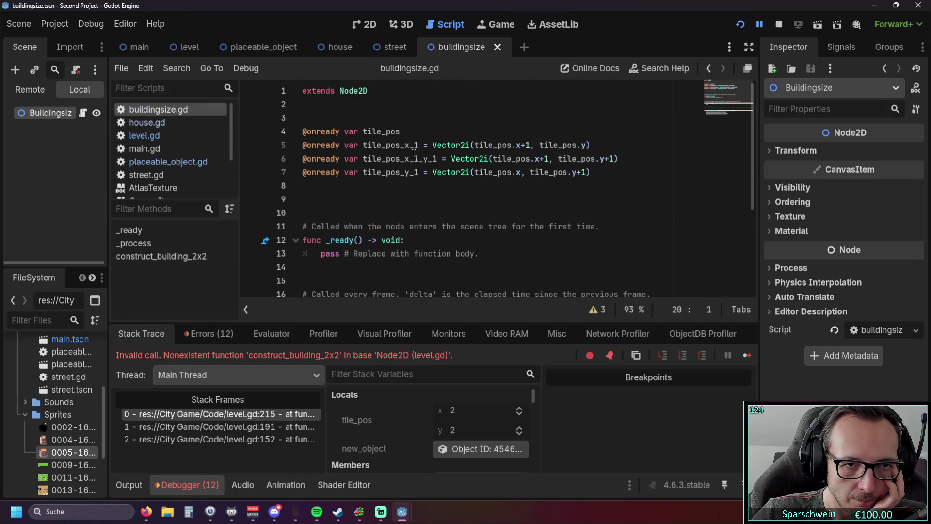
left_click(176, 123)
scroll(390, 97, "up", 7)
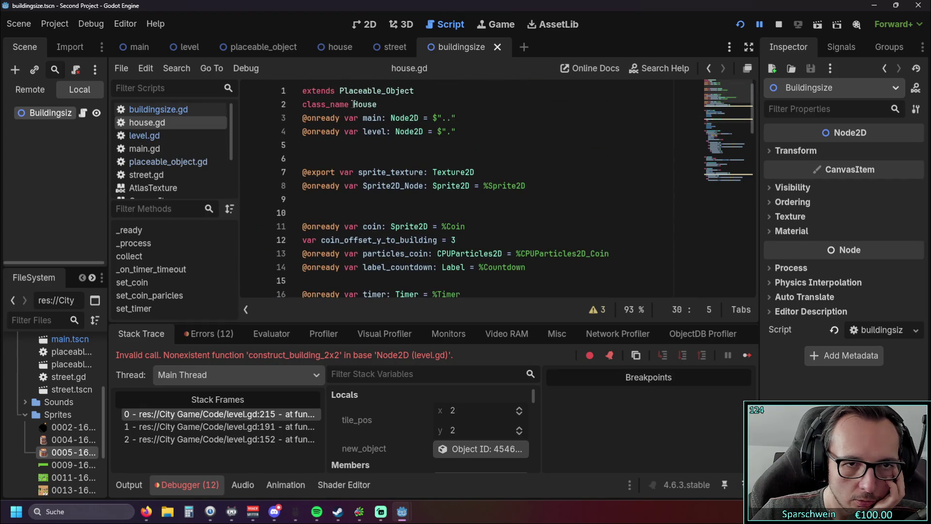
left_click(176, 136)
scroll(376, 141, "up", 10)
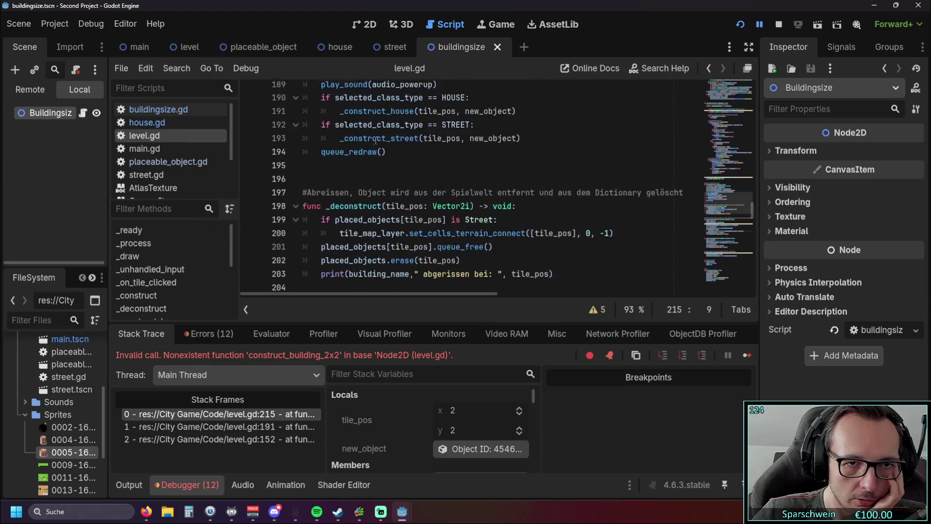
scroll(376, 141, "down", 10)
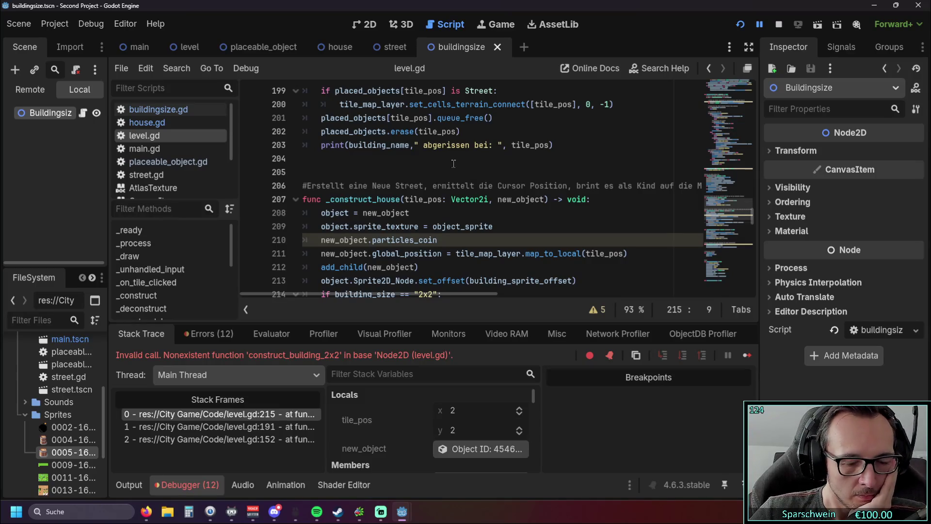
scroll(456, 165, "down", 3)
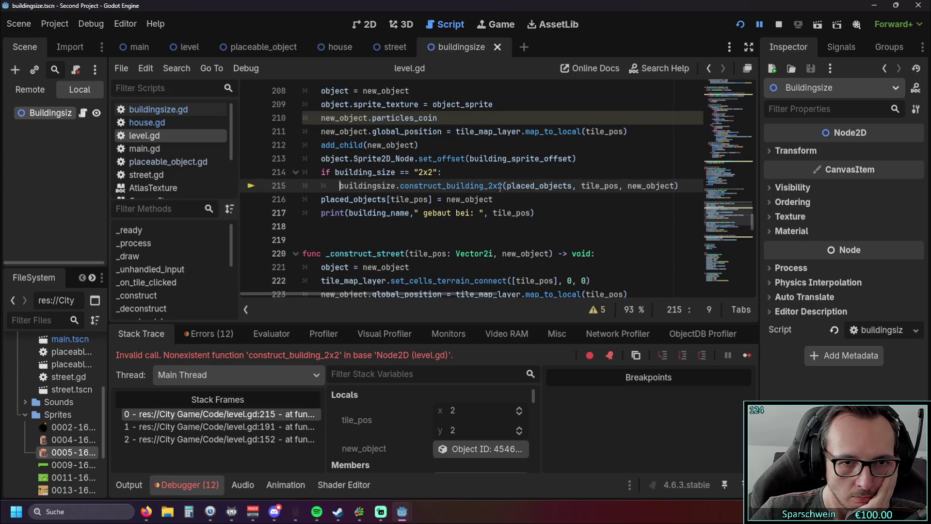
scroll(741, 210, "up", 9)
scroll(746, 217, "down", 8)
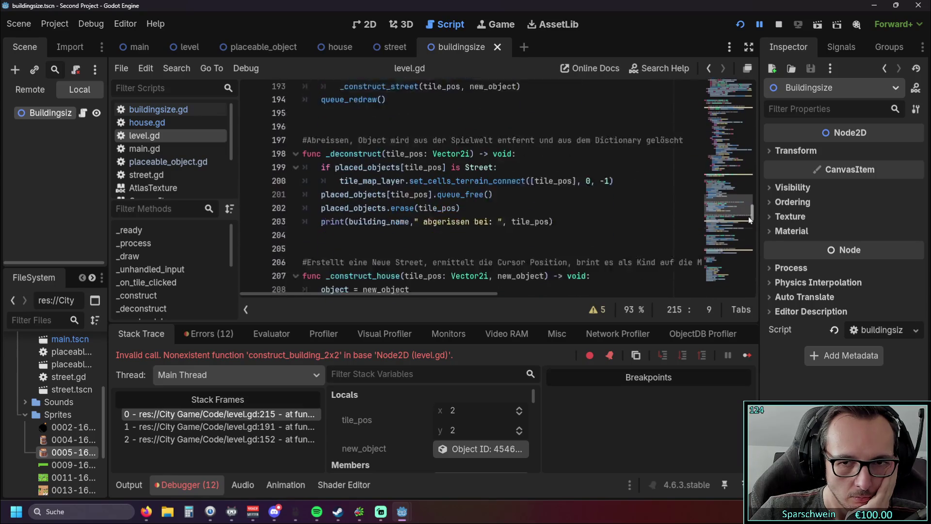
mouse_move(748, 223)
left_mouse_down()
mouse_move(758, 96)
mouse_move(757, 108)
left_mouse_up()
left_click(442, 222)
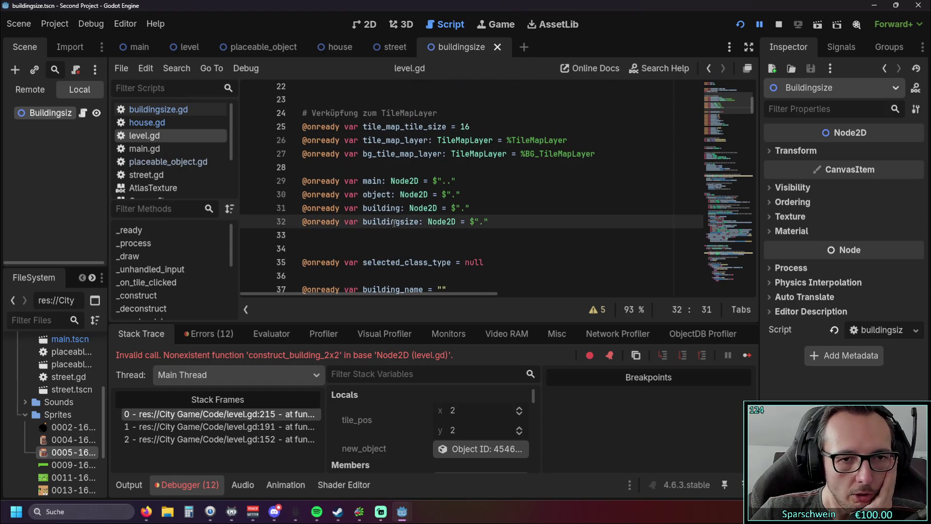
Step: Switch to the placeable_object scene and back, returning to the buildingsize declaration on line 32
mouse_move(394, 223)
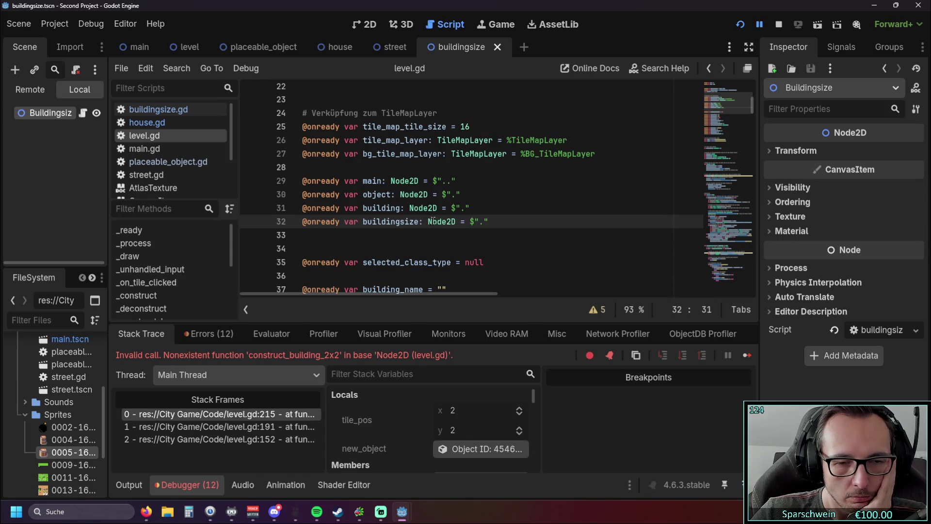
mouse_move(434, 222)
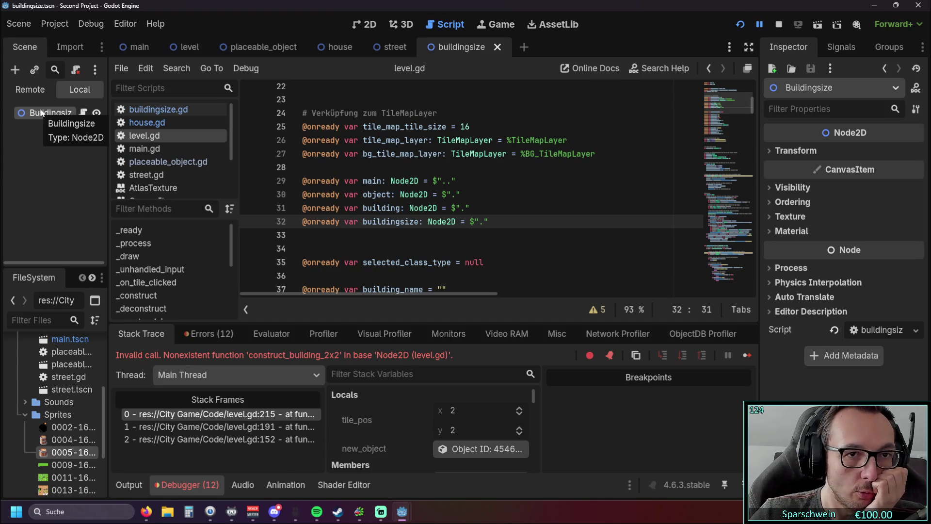
key("ctrl+Tab")
key("ctrl+Tab")
key("ctrl+Tab")
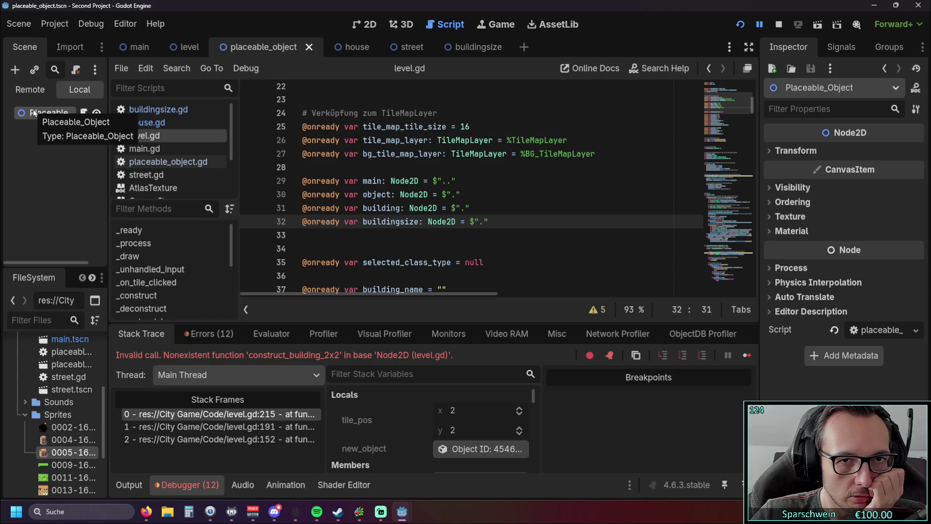
key("ctrl+Tab")
key("ctrl+Tab")
key("ctrl+Tab")
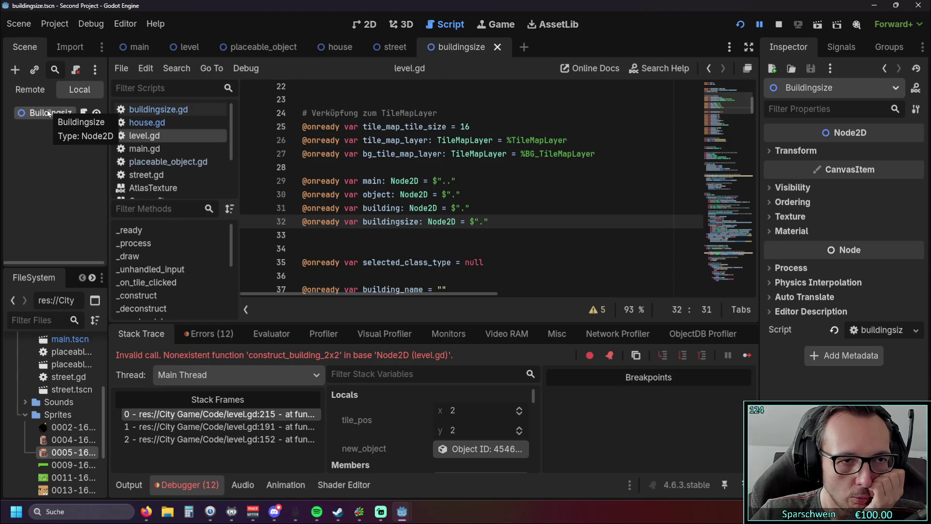
key("Up")
key("Up")
key("Down")
left_click(432, 226)
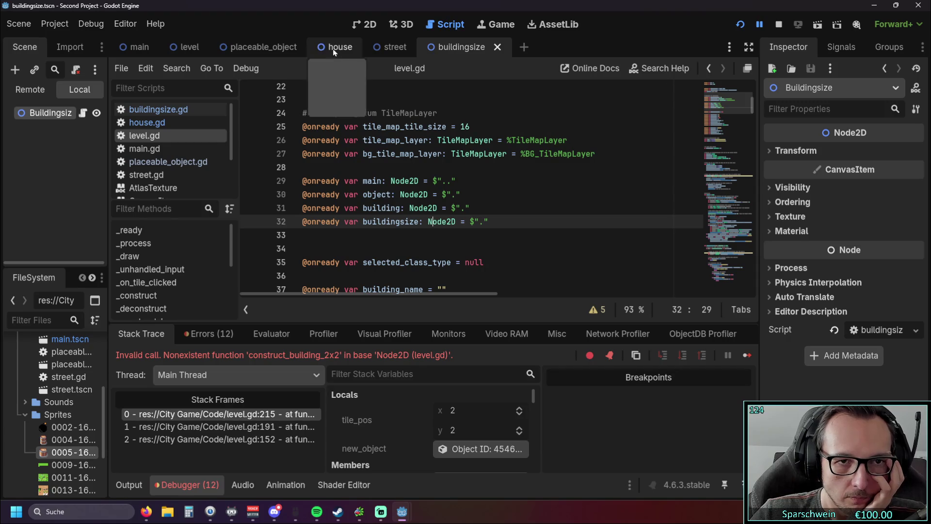
Step: Make placeable_object the active scene and pick its script from the script list
left_click(258, 47)
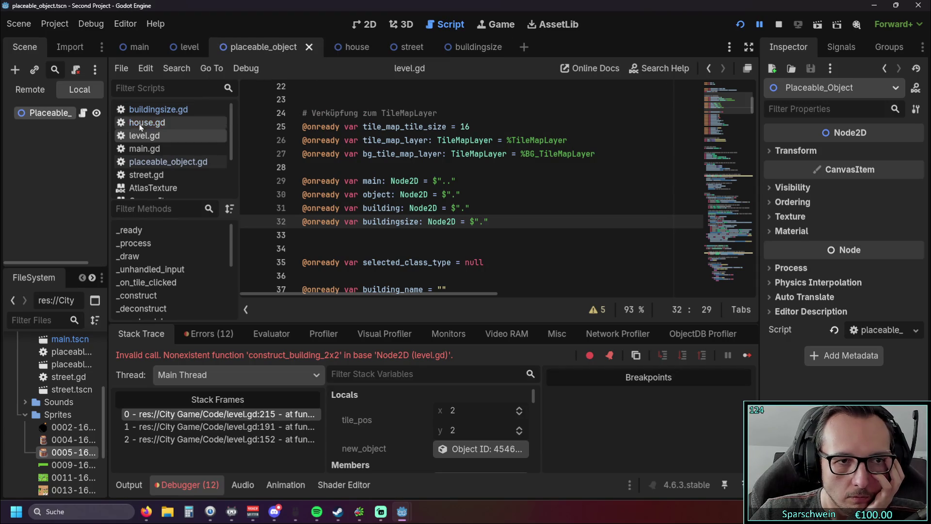
left_click(158, 149)
left_click(159, 162)
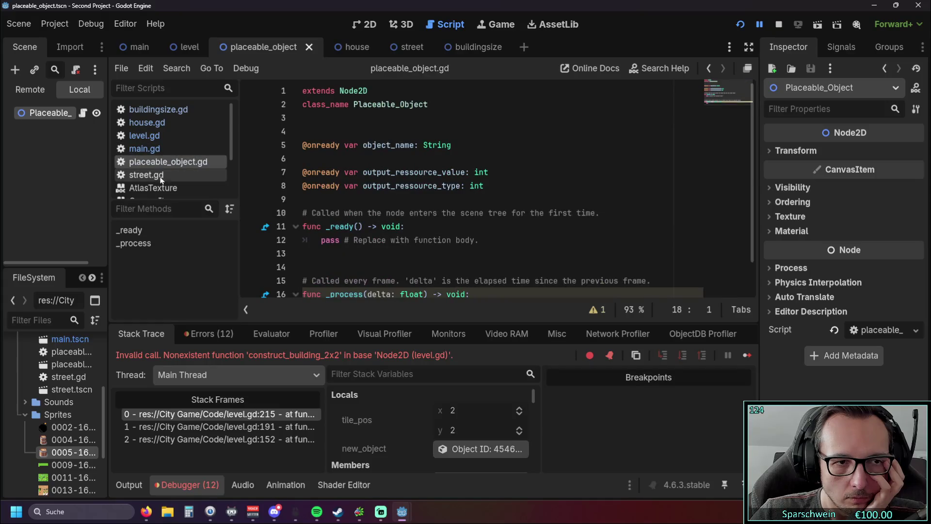
Step: Look over the construct_building_2x2 function in buildingsize.gd, then return to level.gd
left_click(160, 109)
scroll(363, 160, "down", 3)
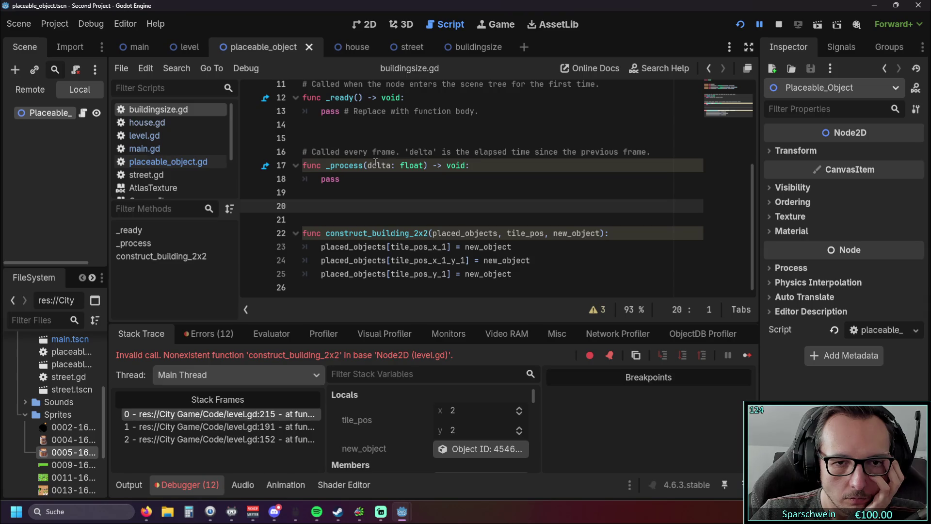
scroll(375, 161, "up", 3)
scroll(339, 204, "down", 3)
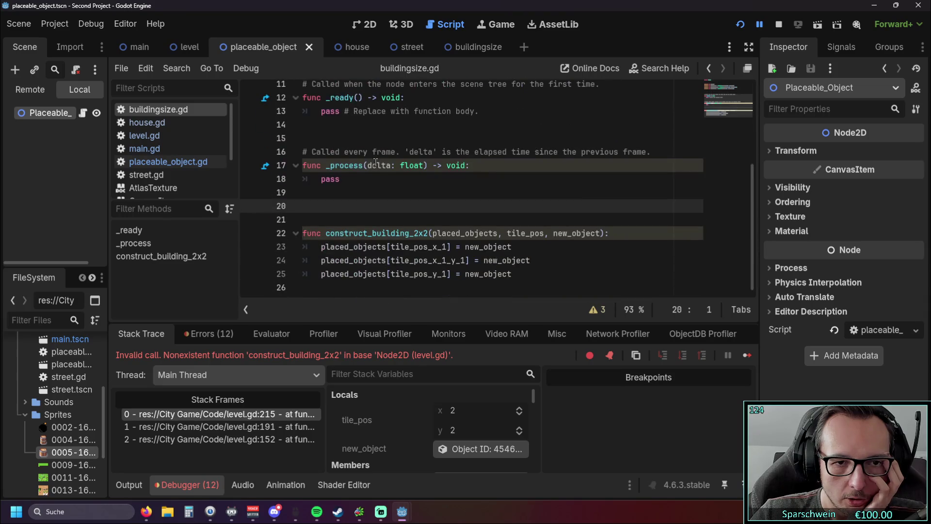
left_click(341, 232)
left_click(326, 233)
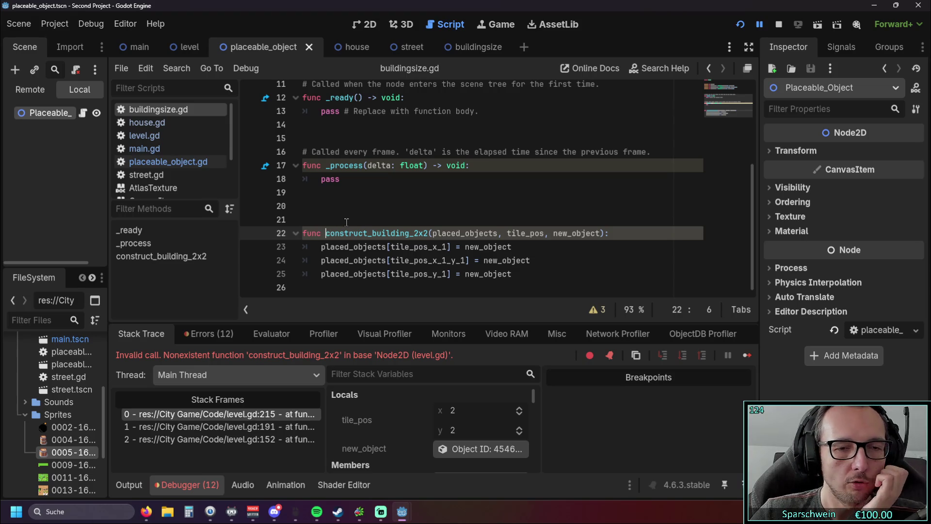
scroll(346, 220, "up", 4)
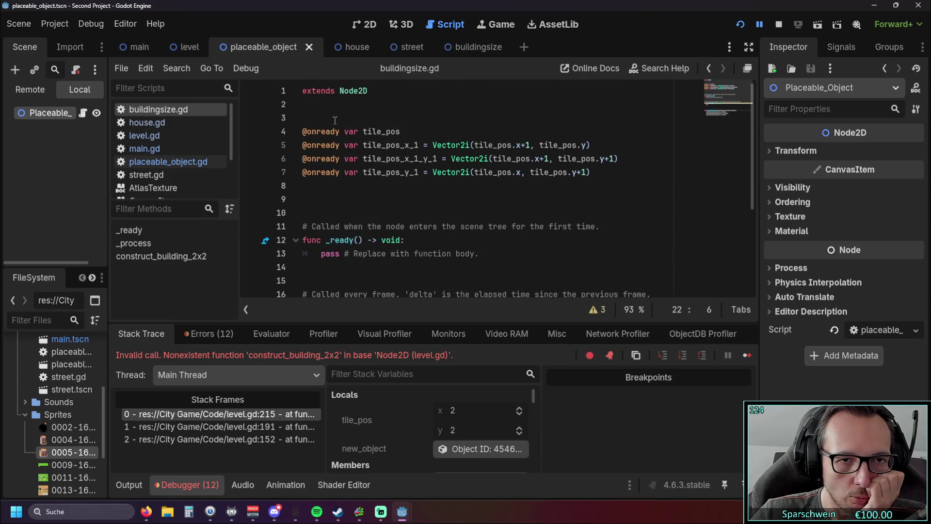
scroll(335, 121, "down", 4)
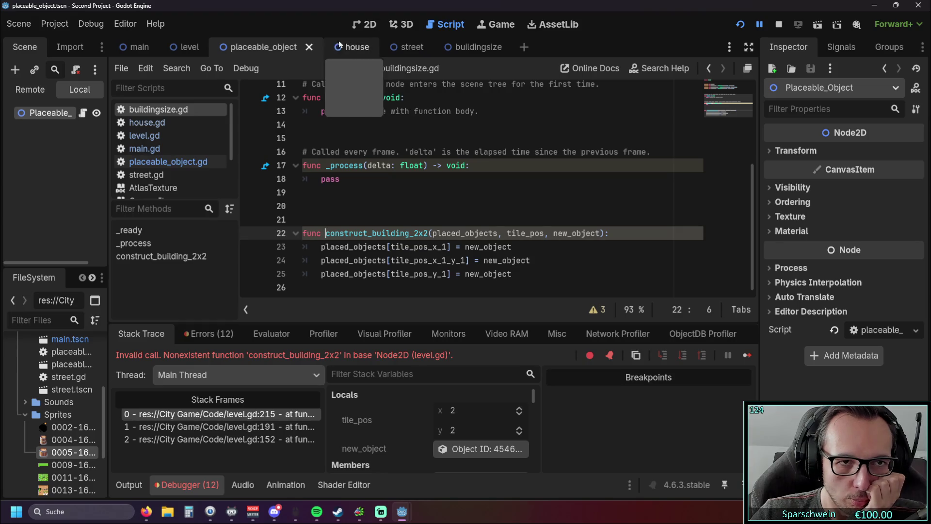
left_click(144, 135)
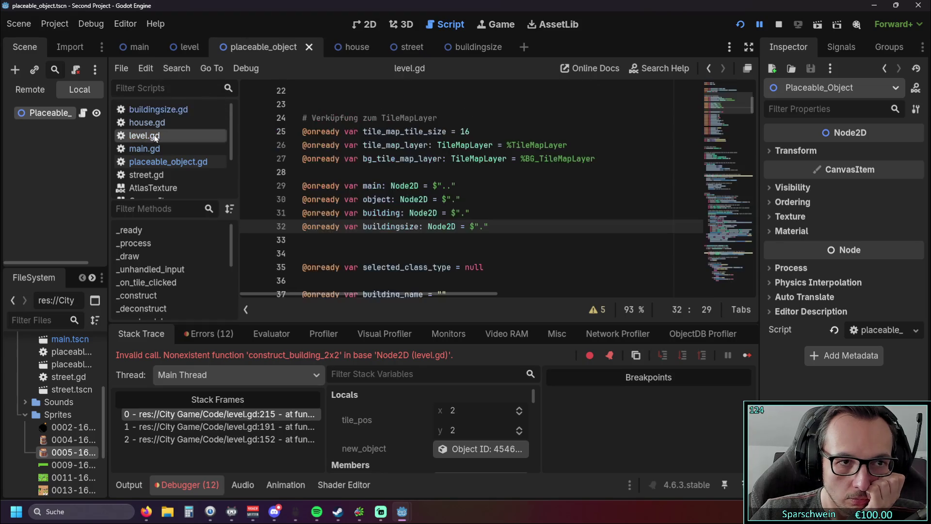
Step: Retype buildingsize's type hint on line 32 as ': Node2D' and save level.gd
left_click_drag(460, 226, 419, 226)
key("BackSpace")
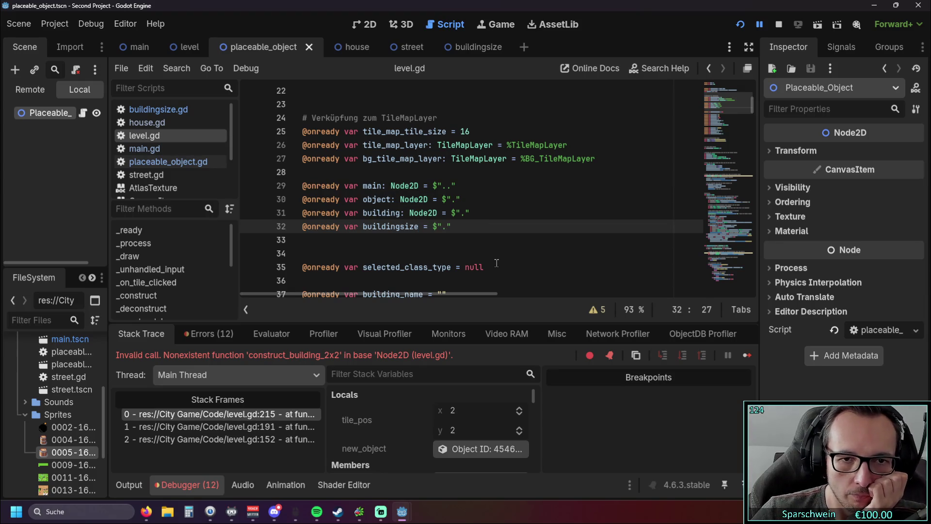
left_click(473, 235)
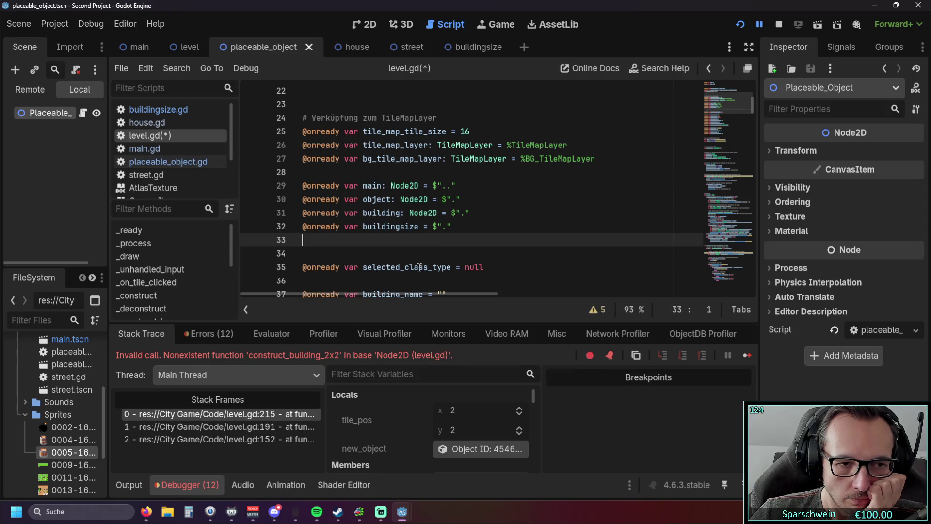
key("Up")
key("End")
key("Left")
key("Left")
key("Left")
key("BackSpace")
type(": Node2D")
left_click(408, 257)
key("ctrl+s")
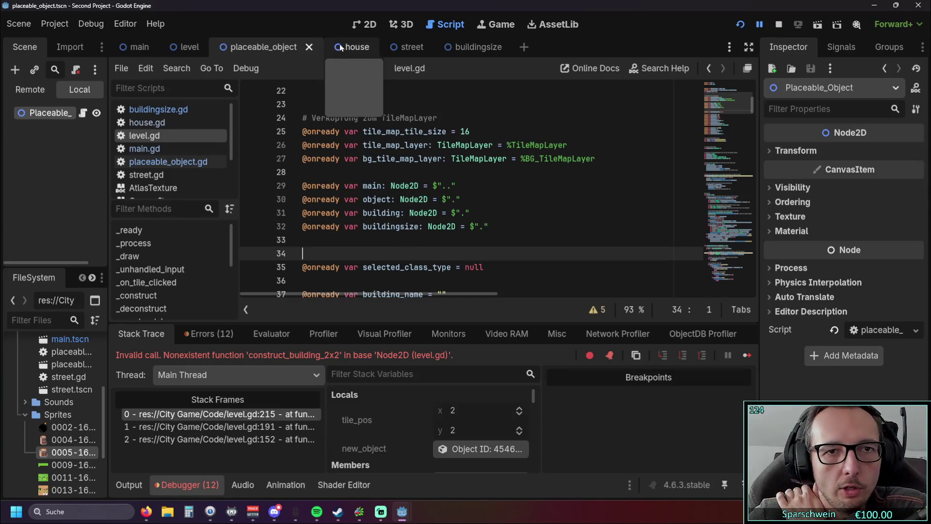
Step: Bring up the house scene's house.gd script
left_click(341, 47)
scroll(394, 188, "down", 3)
scroll(395, 186, "up", 4)
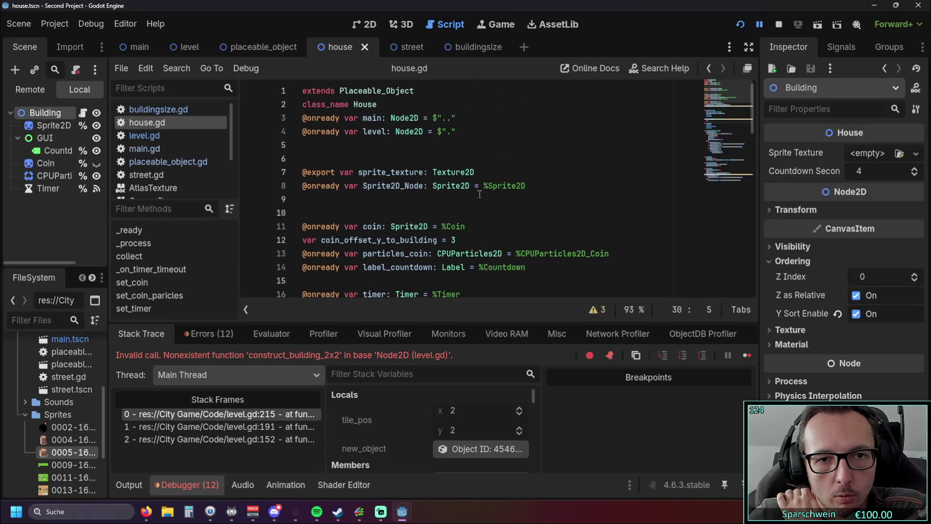
Step: Scroll through house.gd's variable declarations and functions
left_click_drag(306, 172, 474, 173)
left_click(469, 200)
scroll(470, 192, "down", 2)
scroll(470, 192, "down", 2)
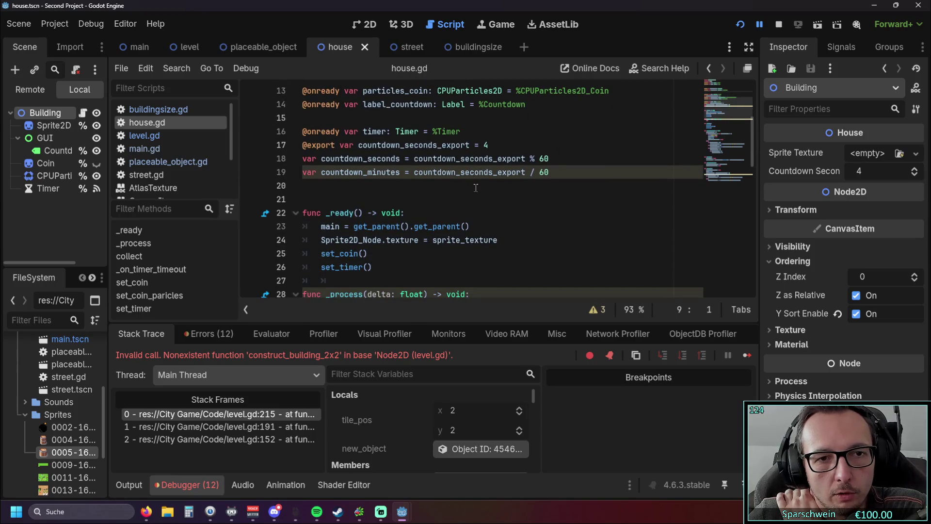
scroll(476, 188, "down", 2)
scroll(475, 188, "up", 6)
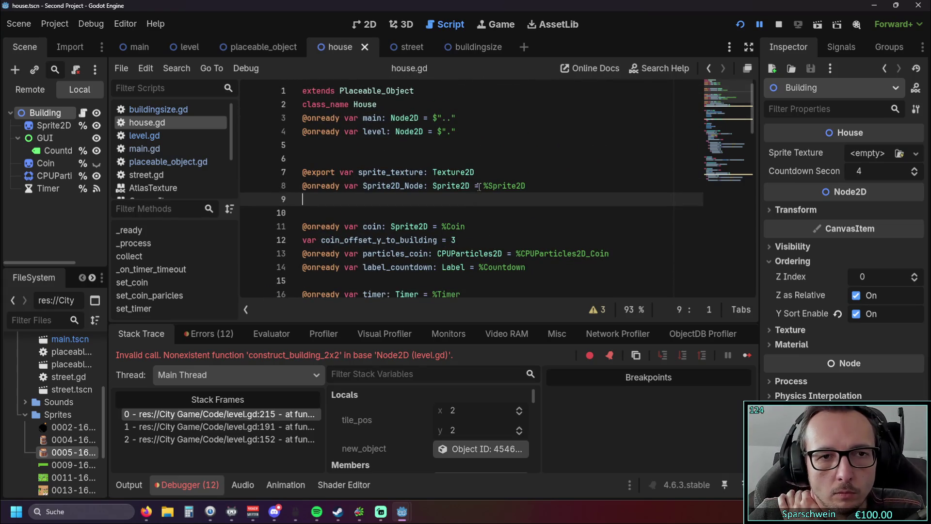
scroll(448, 196, "down", 6)
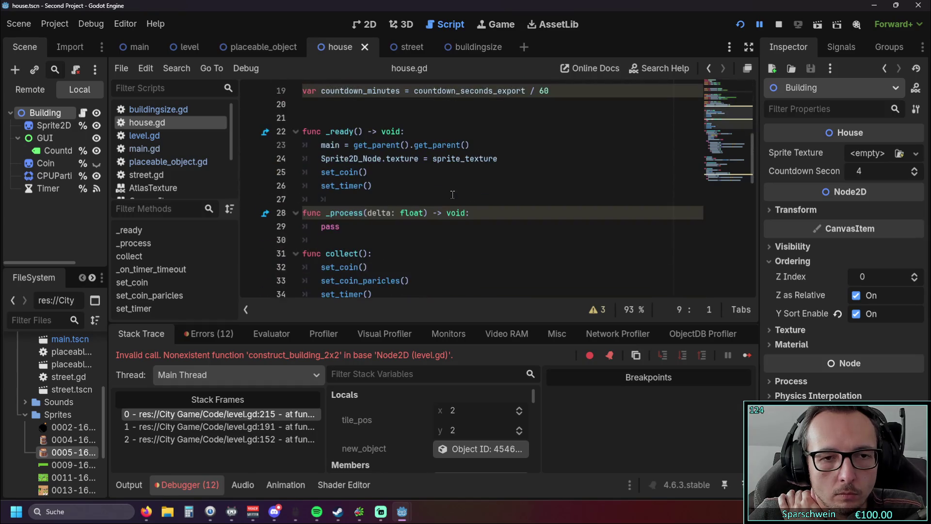
scroll(453, 195, "down", 1)
Step: Look over the collect() function, then switch via buildingsize to the placeable_object scene
left_click_drag(326, 213, 370, 212)
left_click(438, 209)
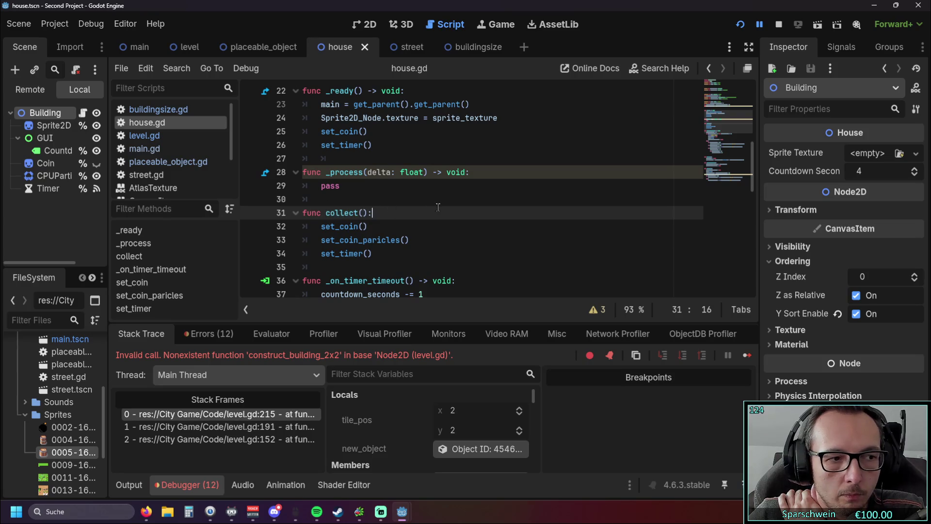
scroll(438, 207, "up", 3)
scroll(438, 207, "up", 4)
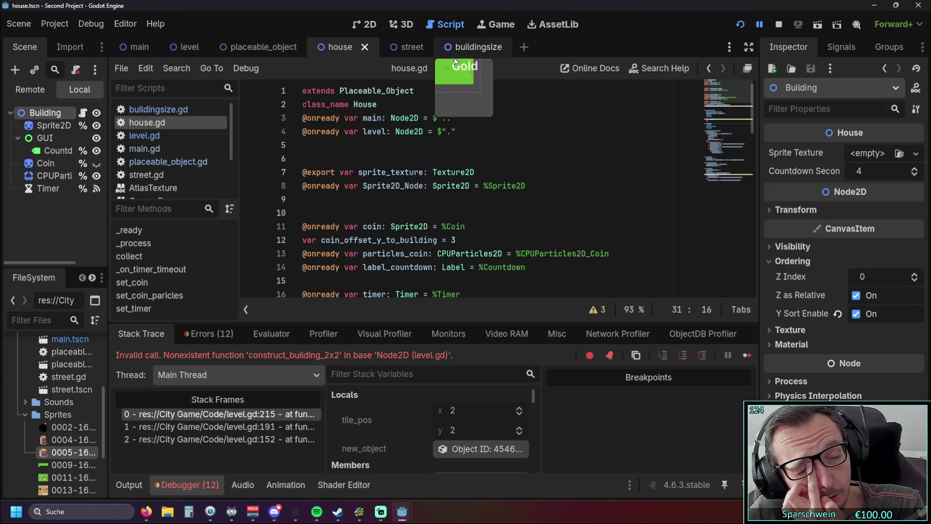
left_click(469, 49)
left_click(262, 47)
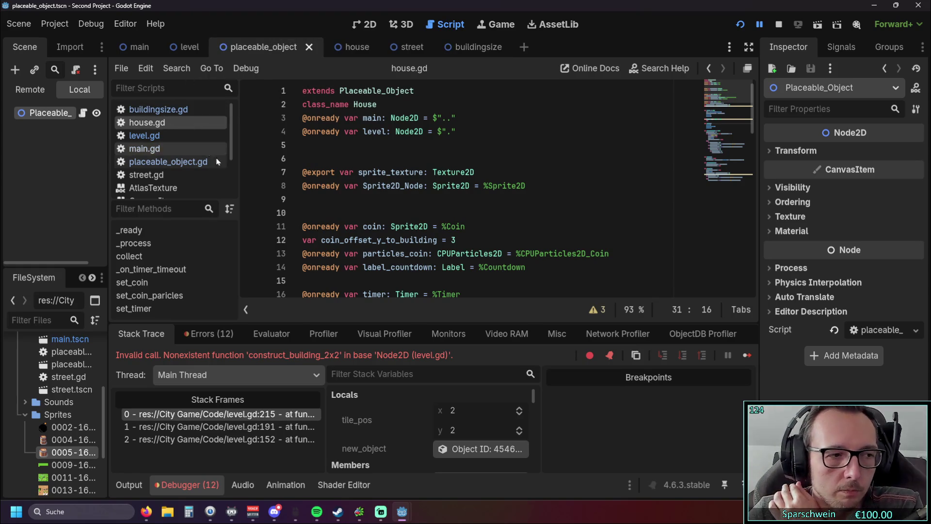
Step: Check the Placeable_Object class_name declaration in placeable_object.gd
left_click(180, 112)
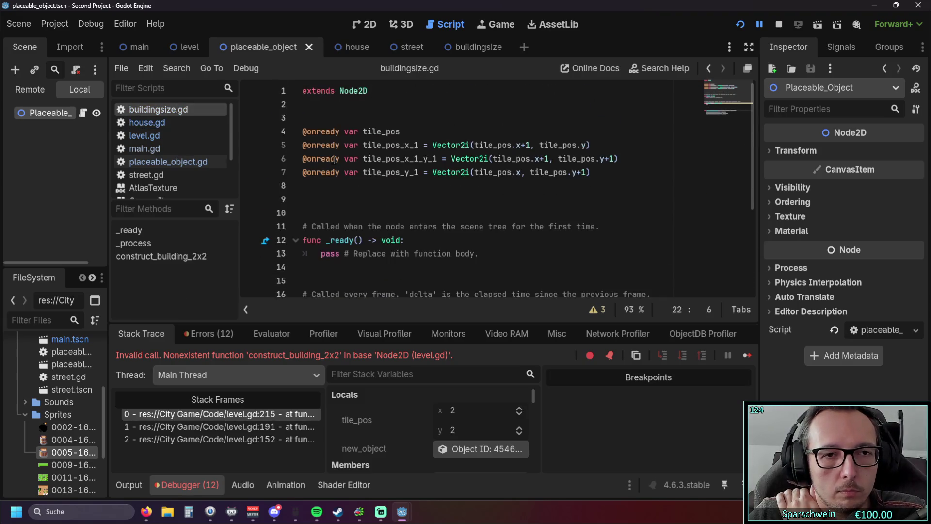
left_click(165, 162)
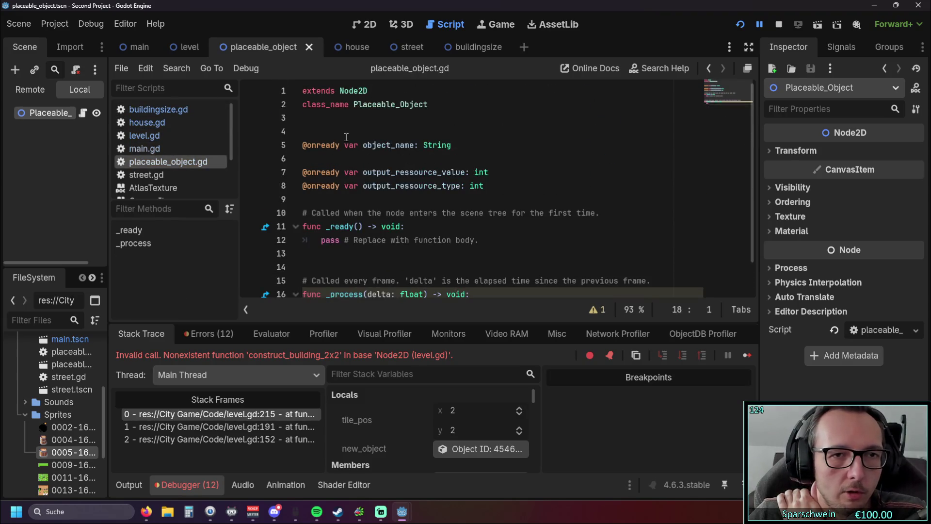
left_click_drag(428, 104, 415, 105)
left_click(371, 127)
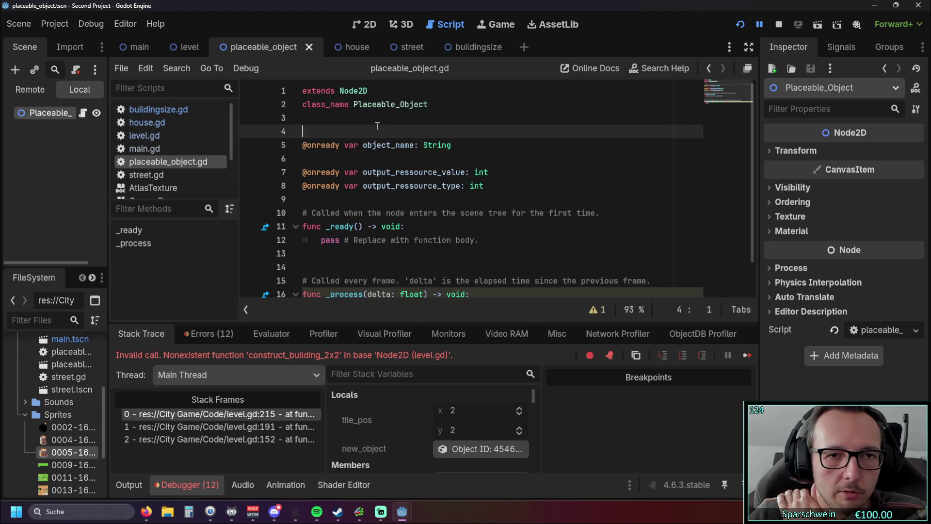
scroll(377, 125, "down", 1)
scroll(377, 126, "up", 1)
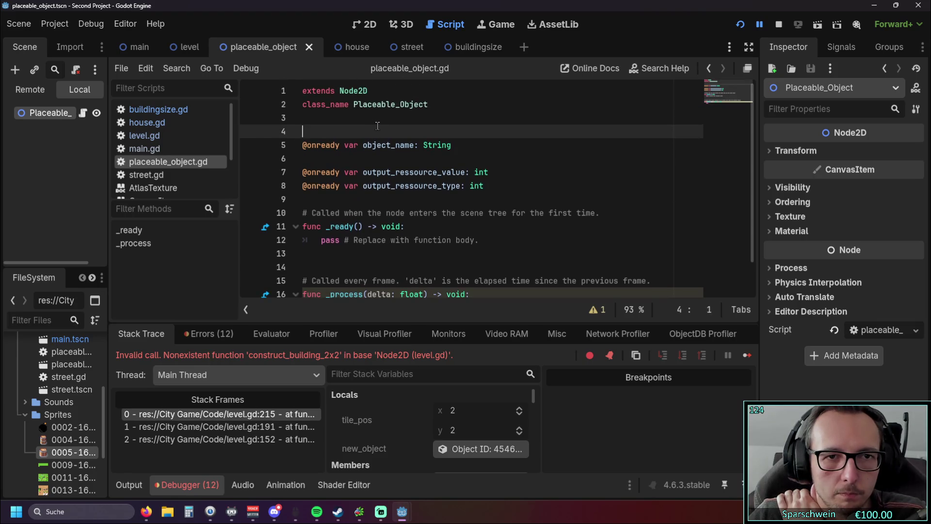
Step: Cycle through the level and main scenes to the buildingsize scene showing buildingsize.gd
left_click(187, 49)
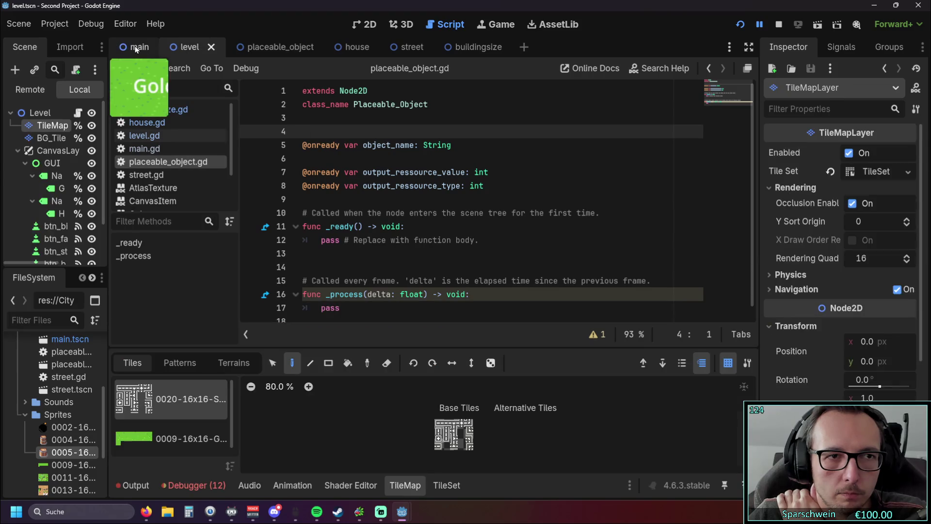
left_click(135, 49)
left_click(480, 49)
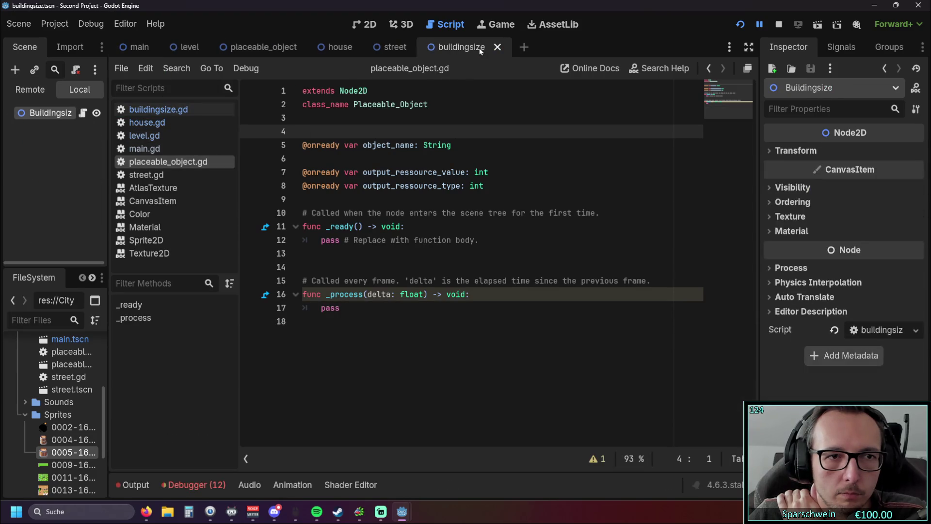
left_click(390, 105)
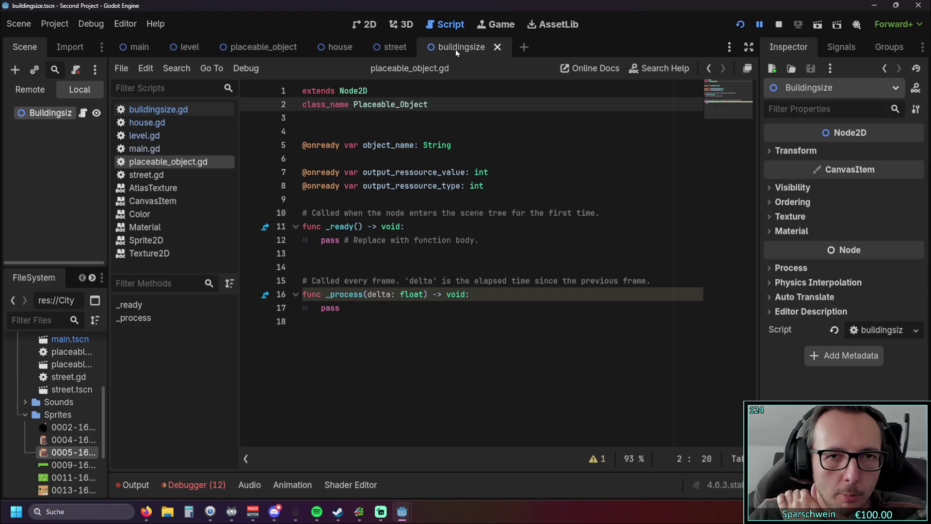
left_click(178, 109)
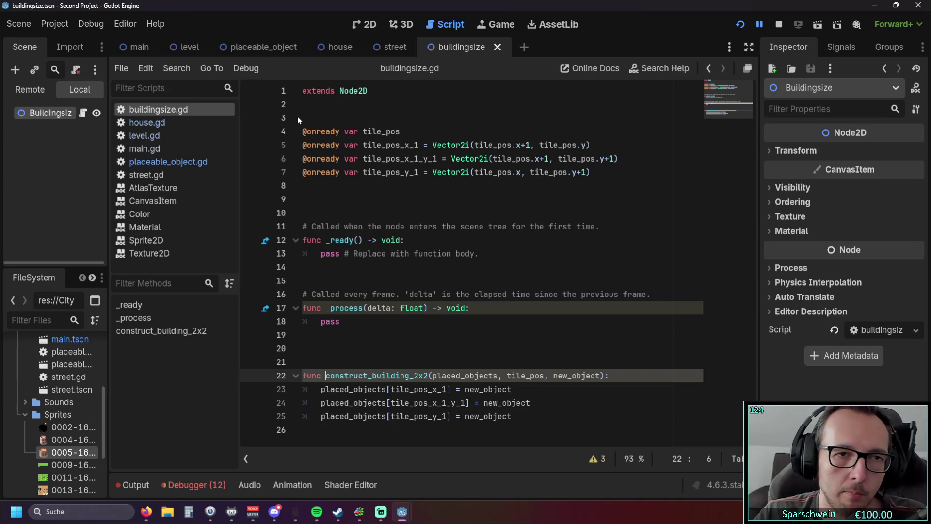
left_click(379, 93)
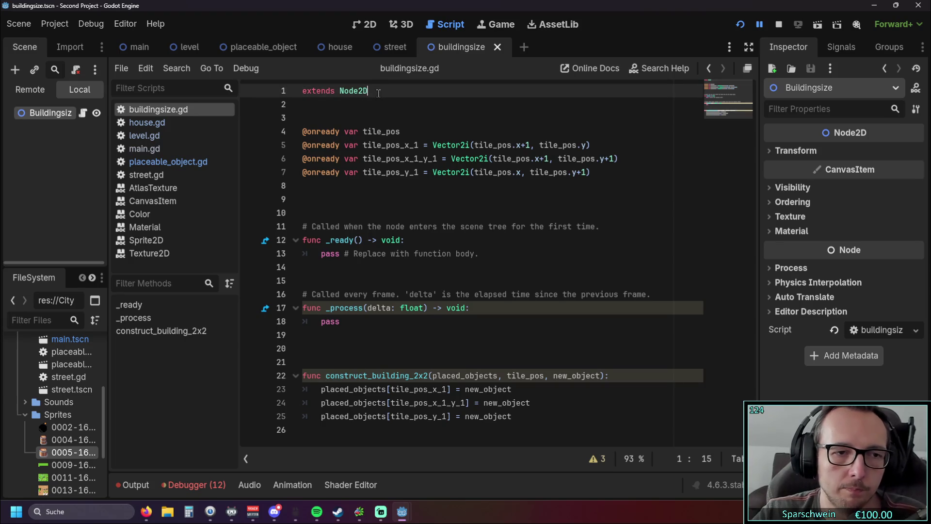
key("Return")
type("class bane")
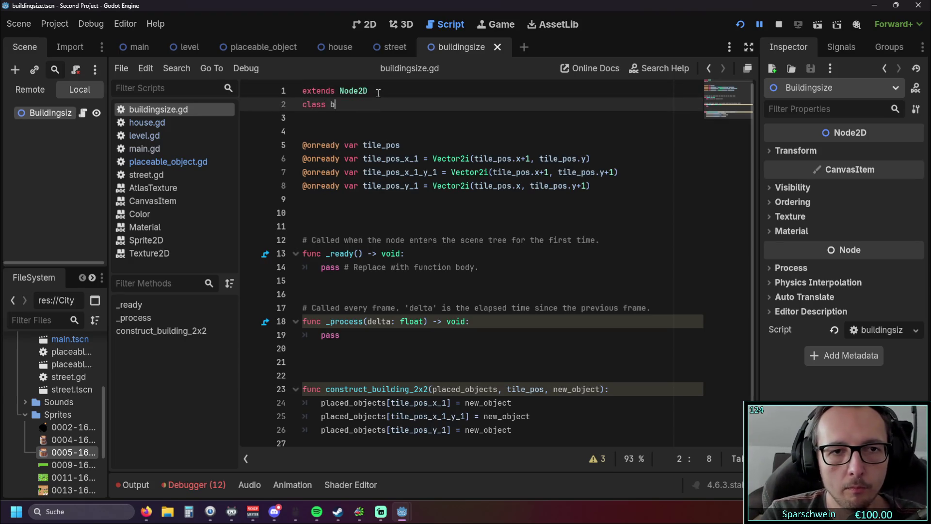
key("BackSpace")
key("BackSpace")
key("BackSpace")
type("name")
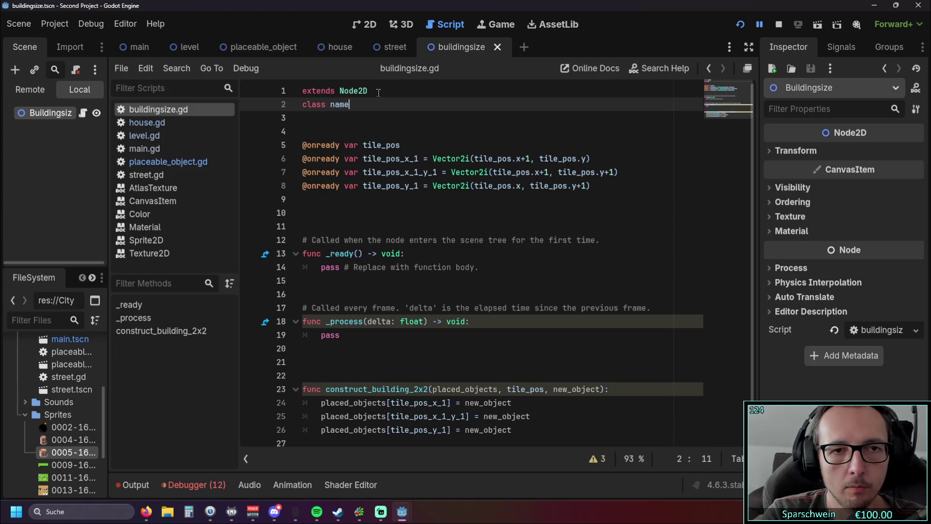
key("BackSpace")
key("BackSpace")
key("BackSpace")
key("BackSpace")
key("BackSpace")
type("_name ")
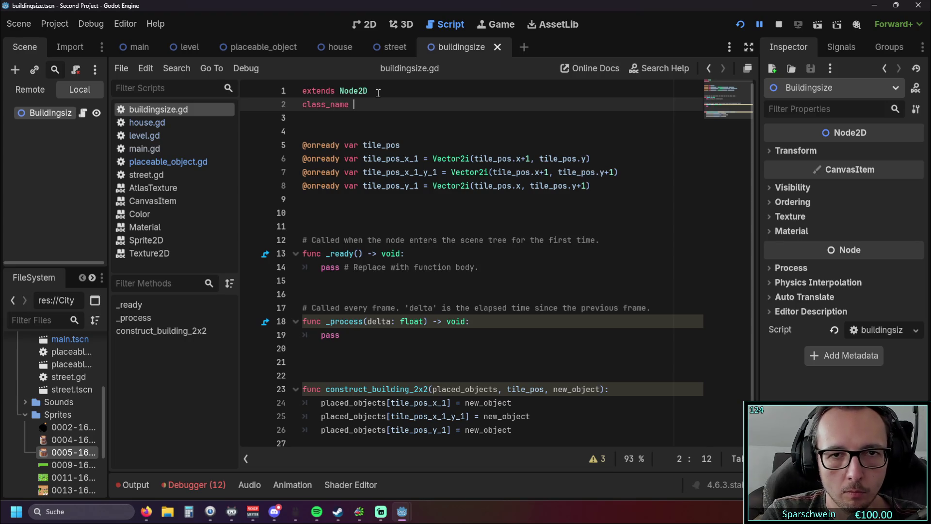
type("building")
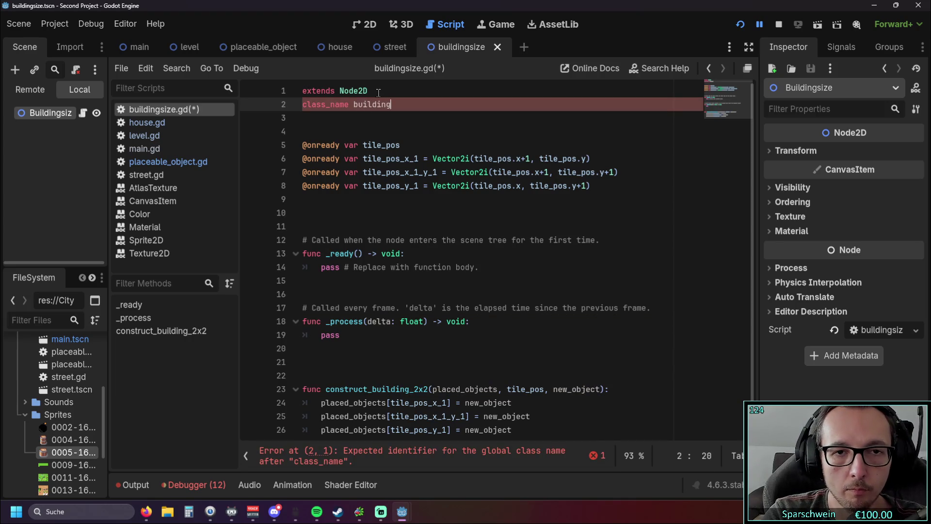
type("size")
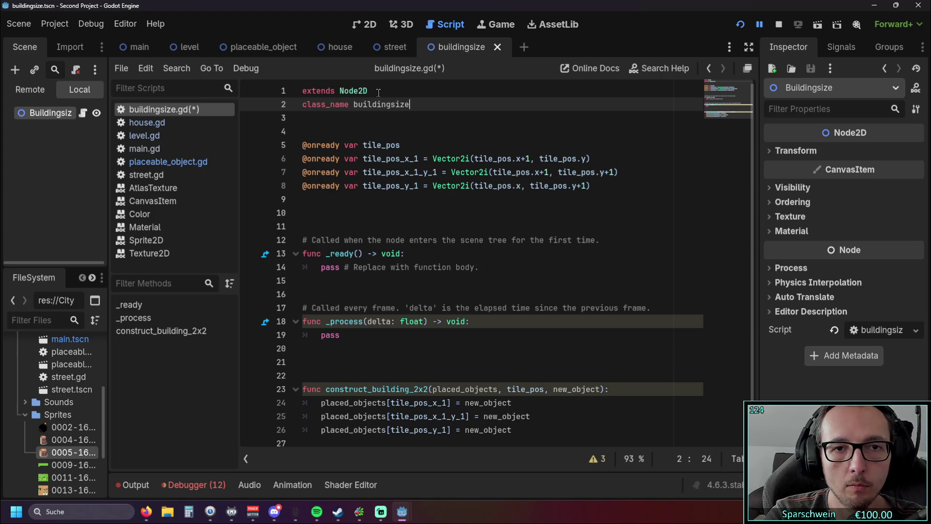
left_click(435, 138)
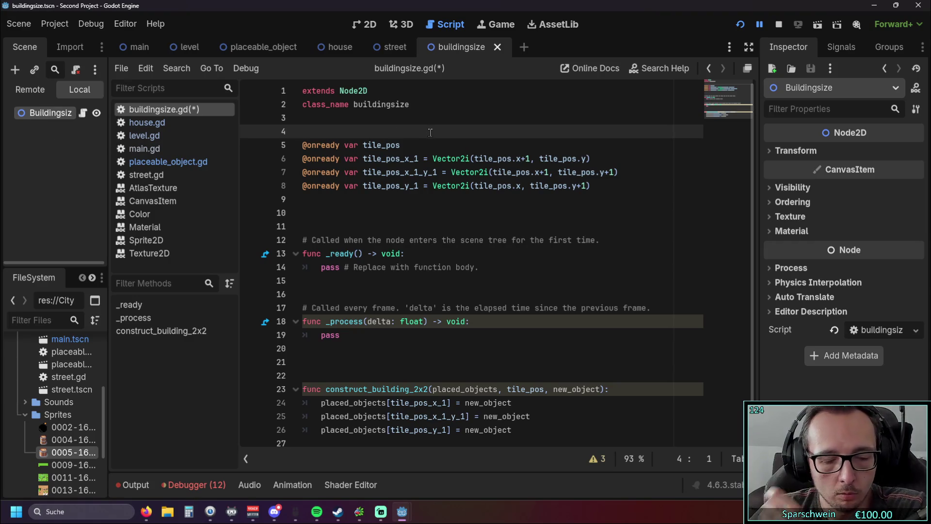
key("ctrl+s")
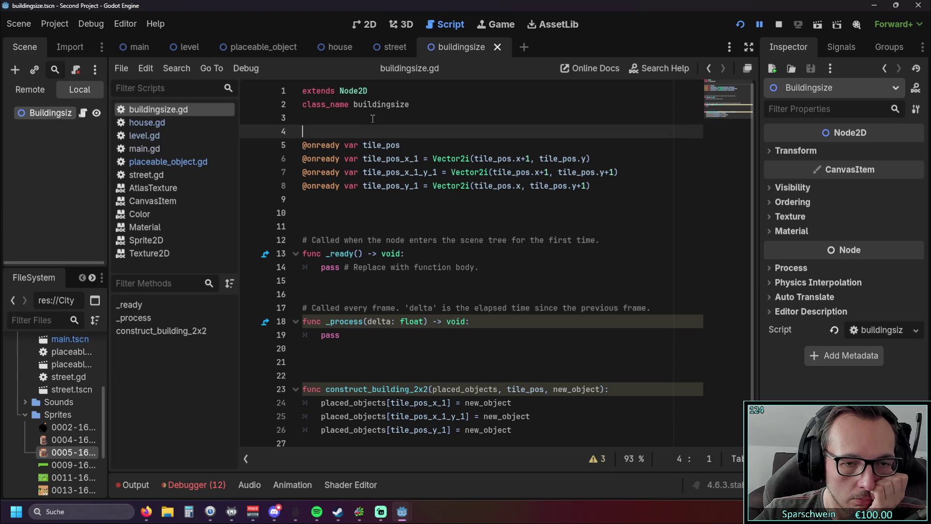
left_click(155, 136)
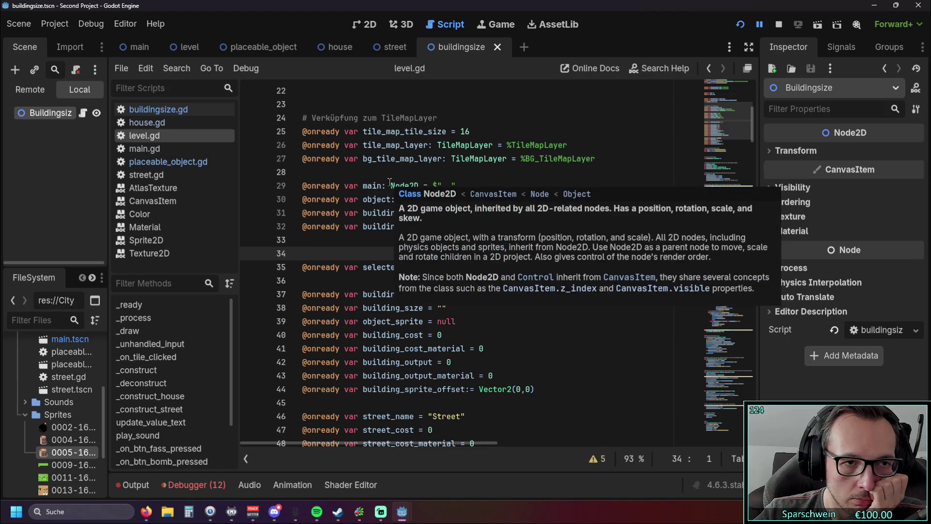
scroll(369, 310, "down", 10)
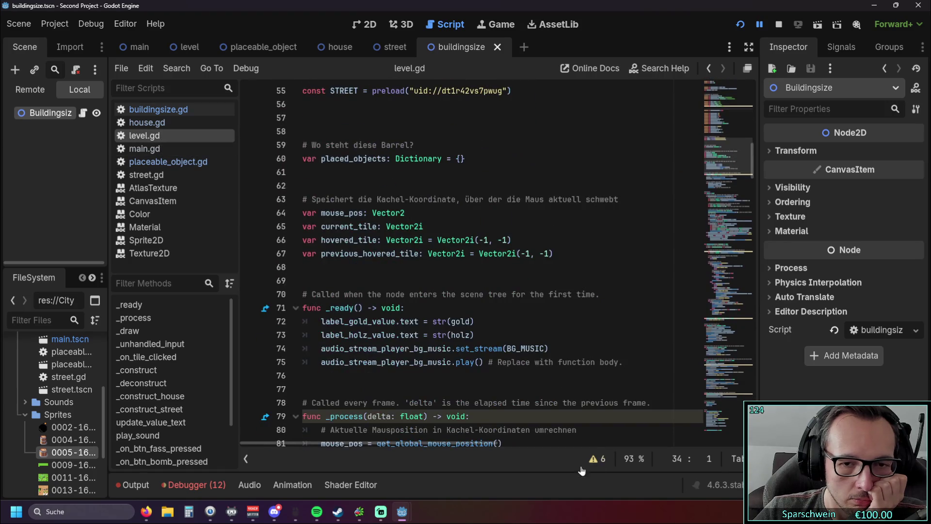
scroll(473, 311, "down", 8)
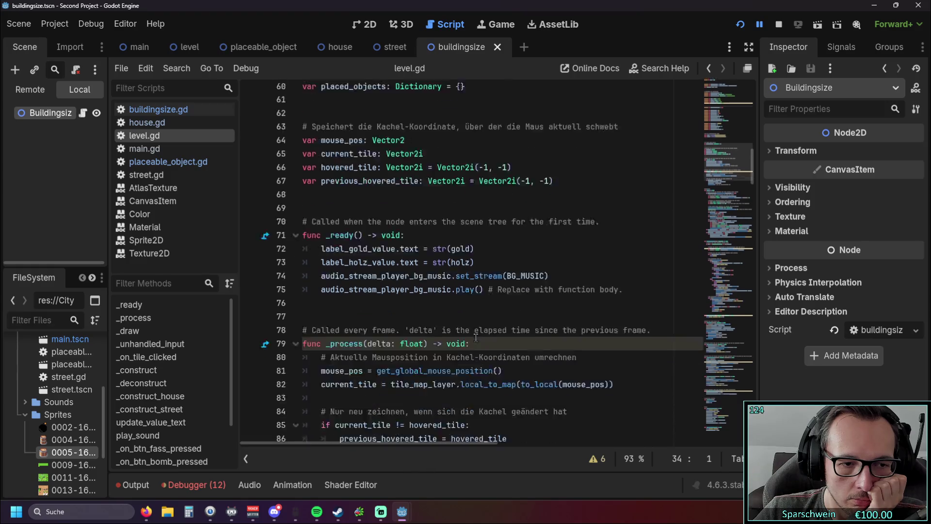
scroll(472, 301, "up", 3)
left_click(741, 29)
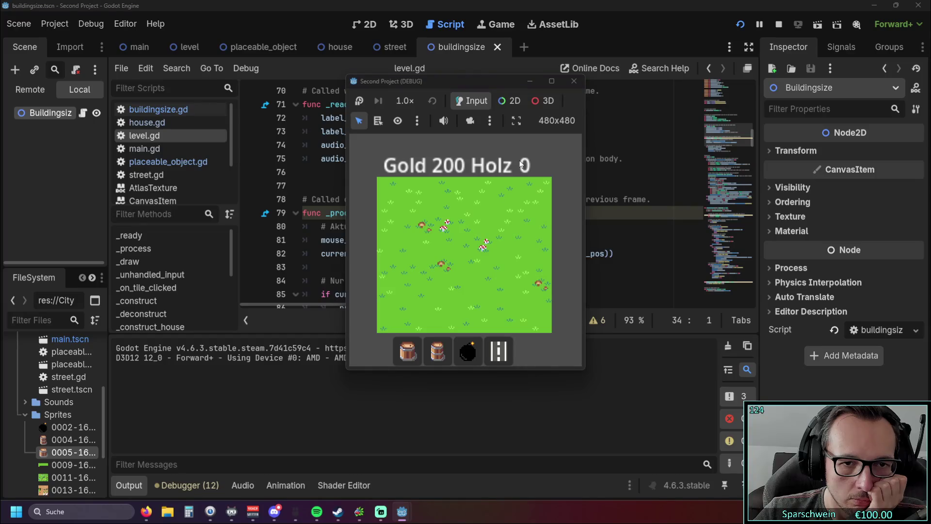
Step: Build barrels on tiles (3,4) and (1,4), then demolish both
left_click(441, 350)
left_click(446, 267)
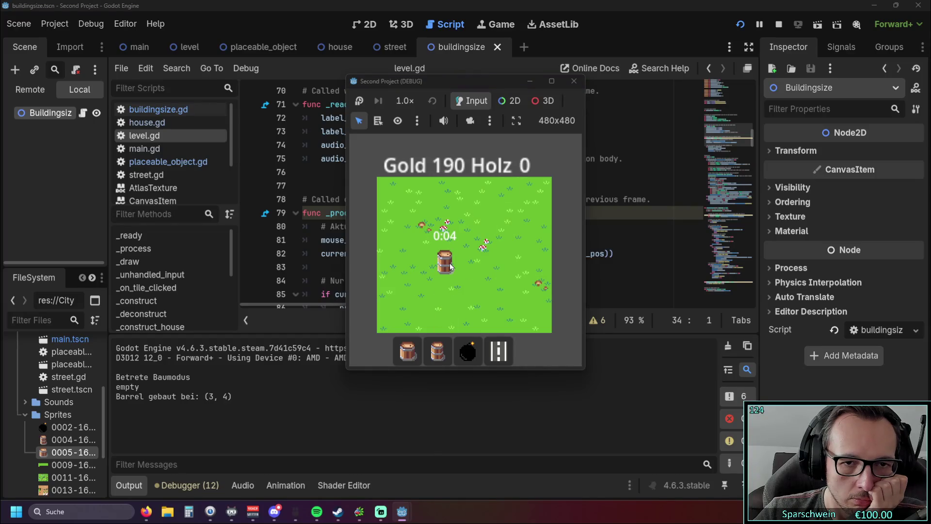
left_click(415, 266)
right_click(414, 266)
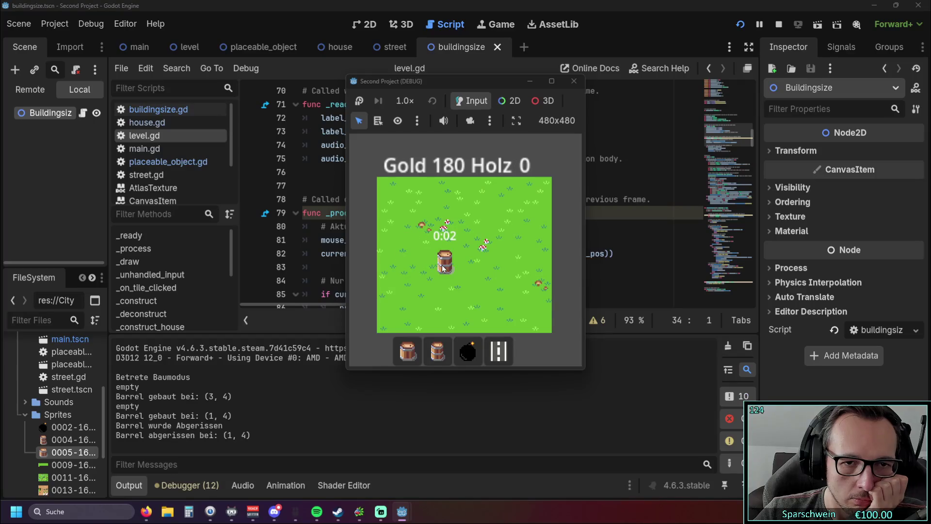
right_click(443, 265)
Step: Build barrels at (4,4) and (3,4), remove (3,4), then place a 2x2 building, triggering the error
left_click(466, 260)
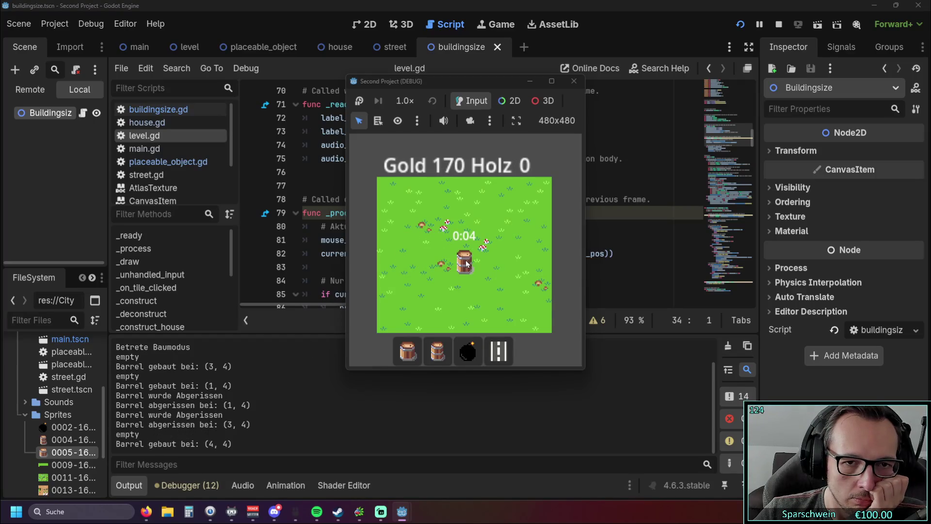
left_click(447, 268)
right_click(446, 267)
left_click(408, 350)
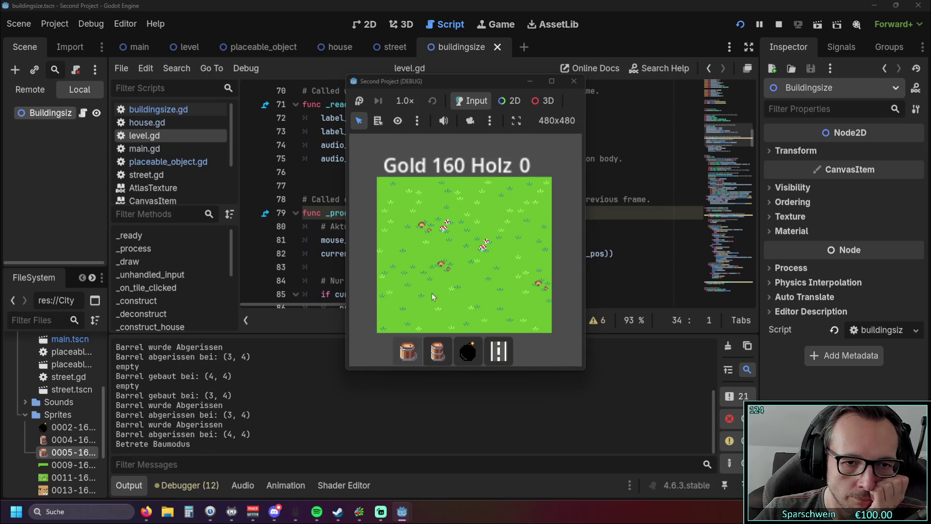
left_click(447, 267)
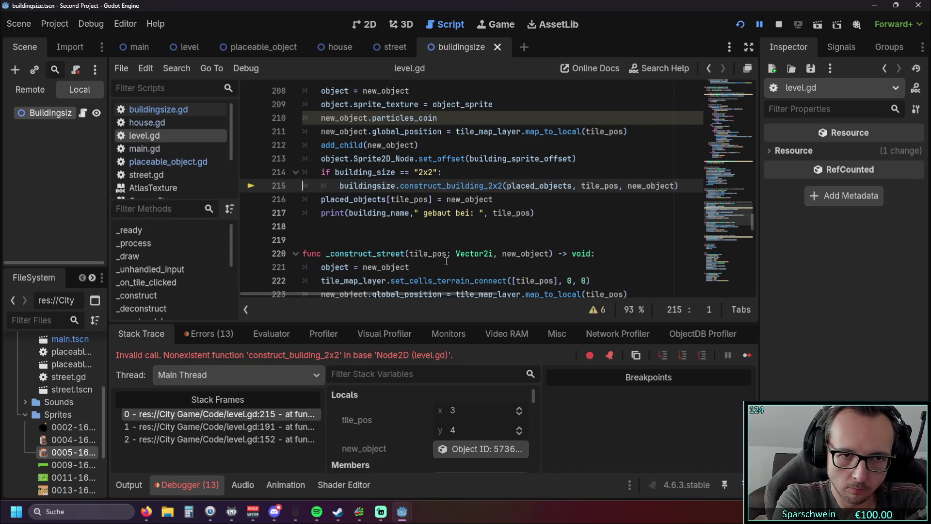
left_click(339, 187)
left_click_drag(339, 187, 396, 186)
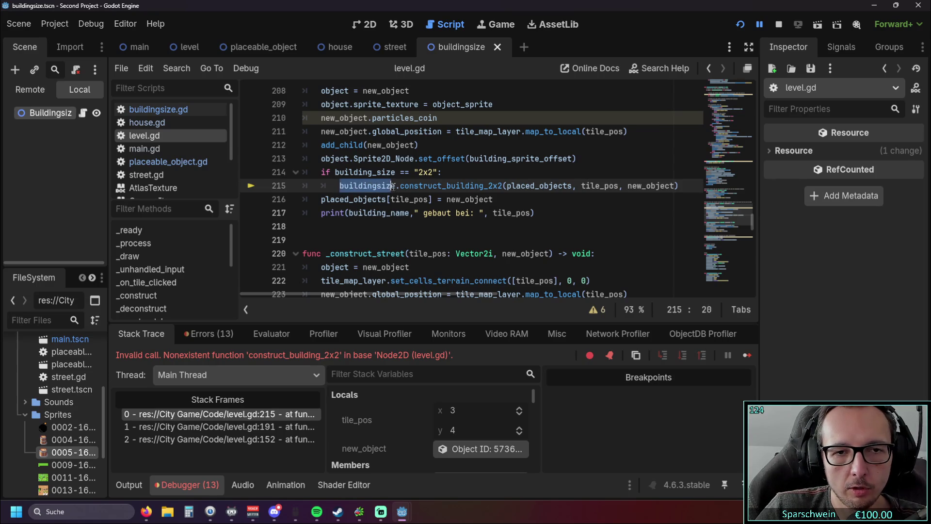
scroll(426, 201, "up", 20)
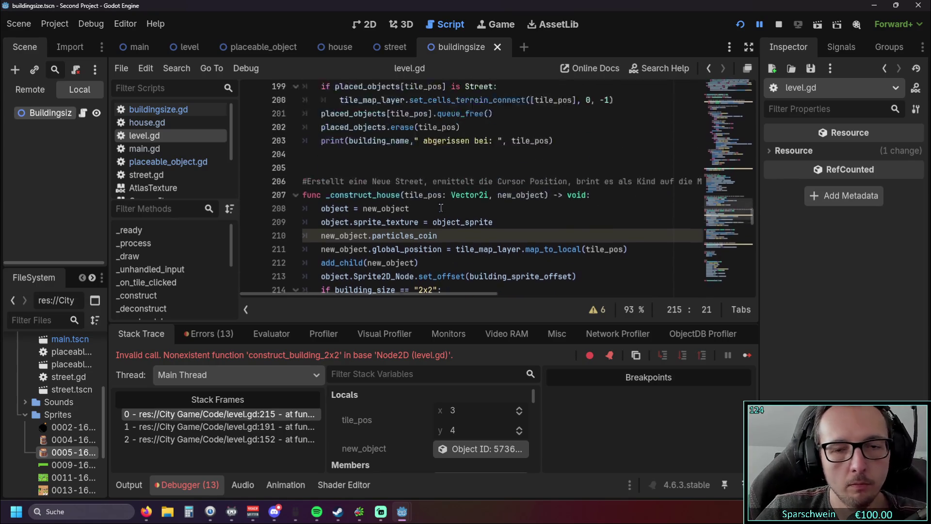
scroll(437, 203, "up", 20)
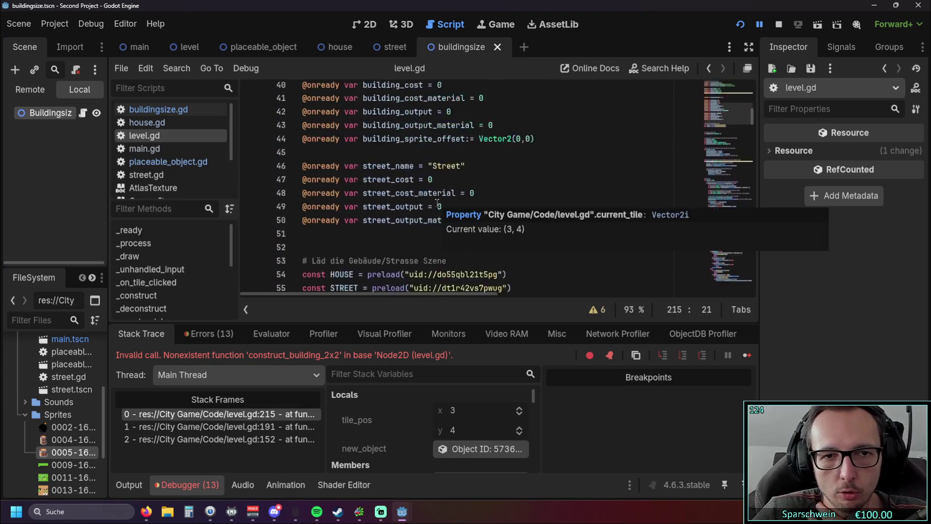
scroll(473, 191, "down", 4)
scroll(474, 191, "down", 10)
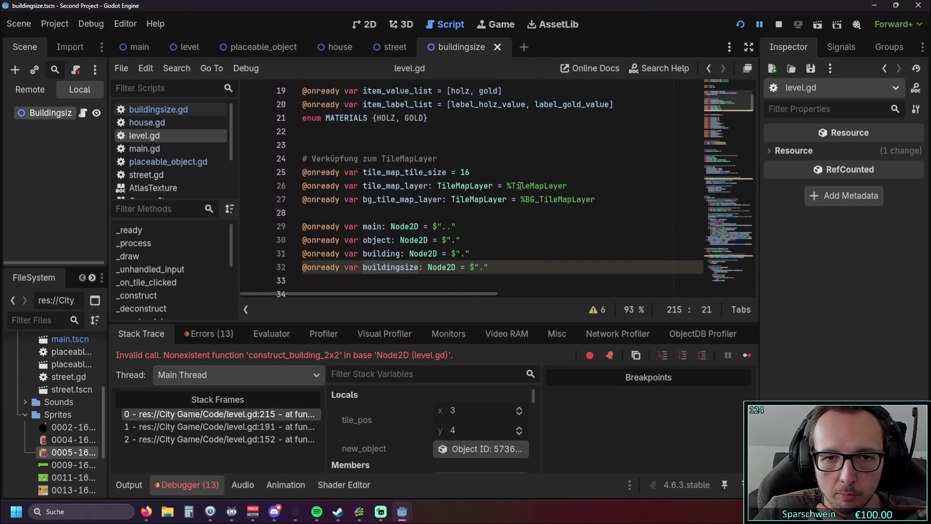
scroll(519, 185, "down", 1)
scroll(518, 187, "up", 8)
scroll(517, 187, "up", 7)
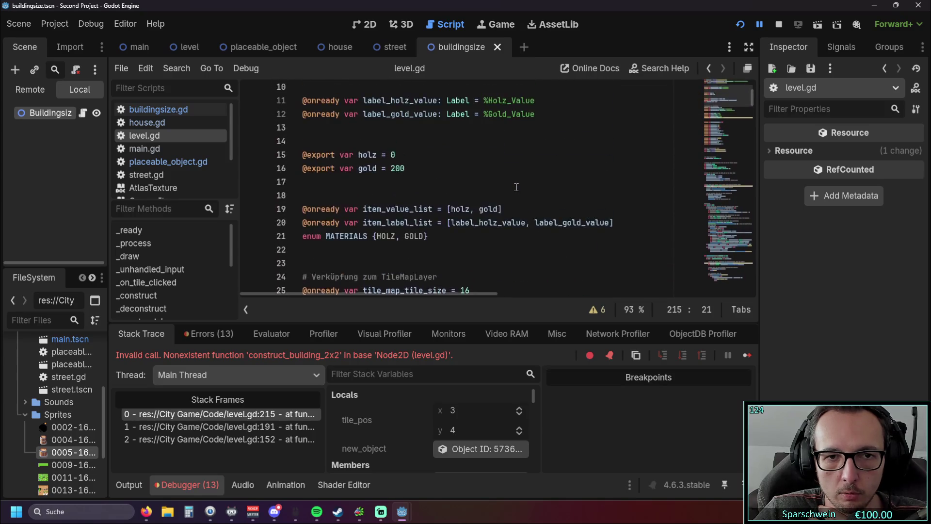
scroll(521, 186, "down", 3)
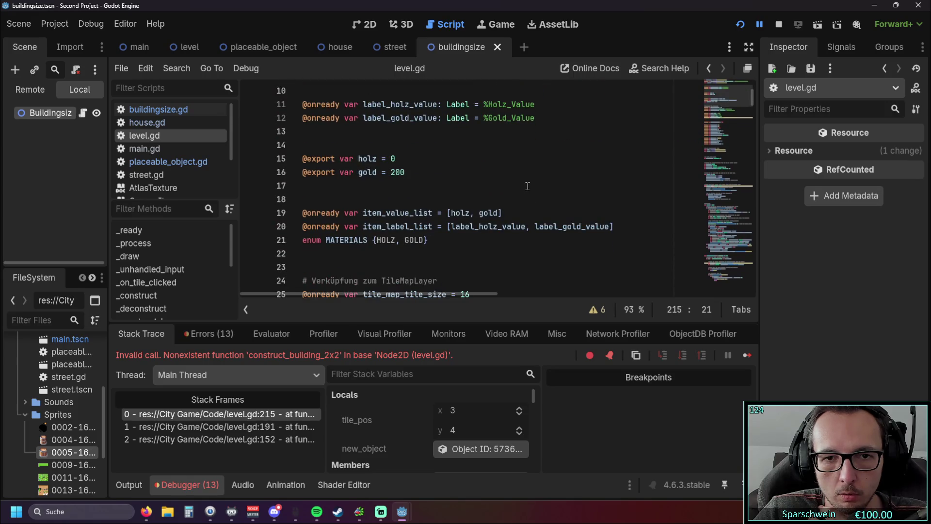
scroll(528, 186, "down", 10)
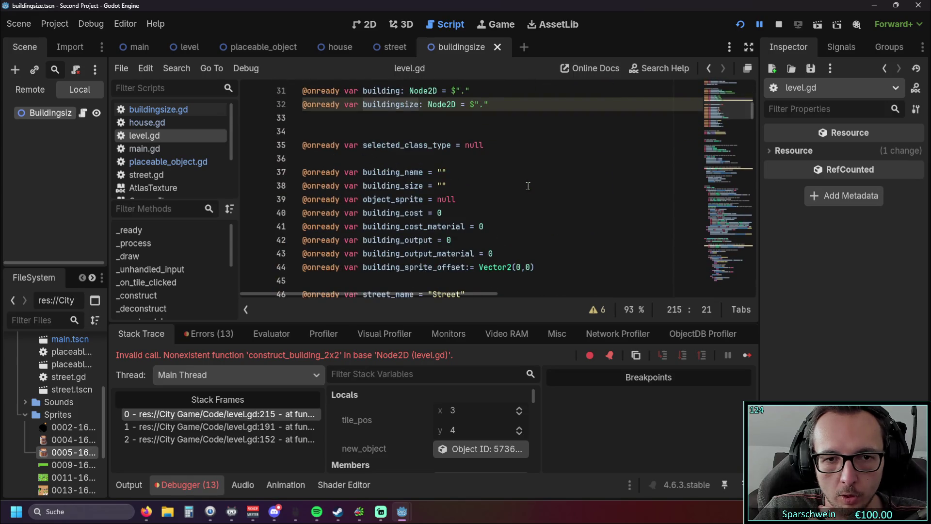
scroll(528, 186, "down", 8)
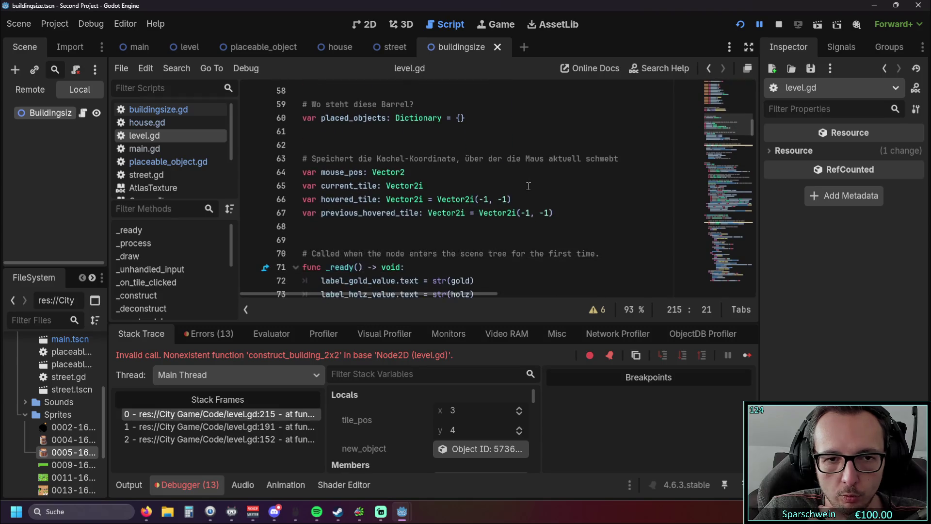
scroll(529, 185, "down", 3)
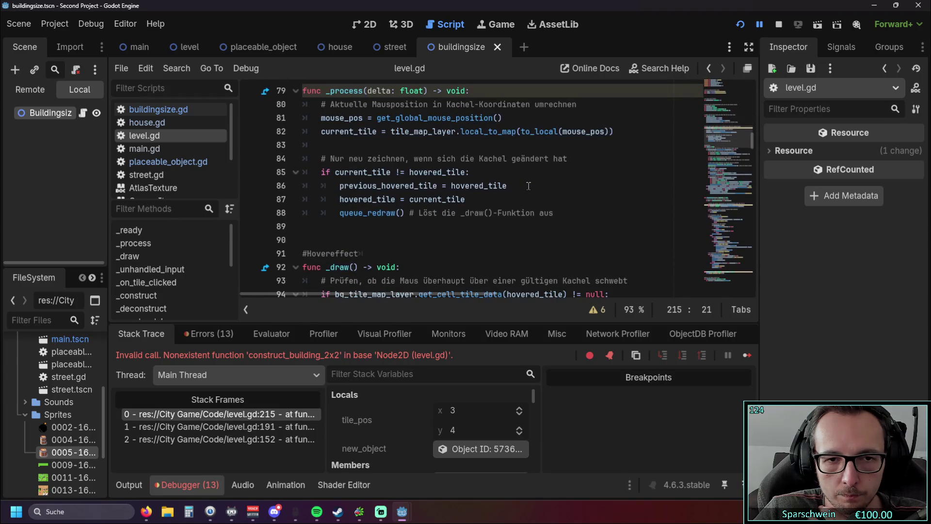
scroll(528, 186, "up", 7)
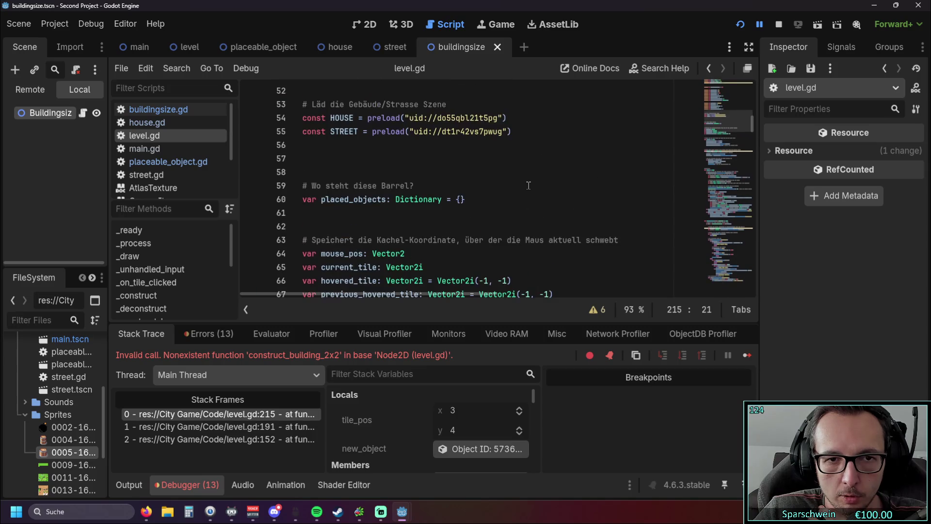
scroll(529, 185, "up", 1)
left_click(374, 159)
left_click(374, 186)
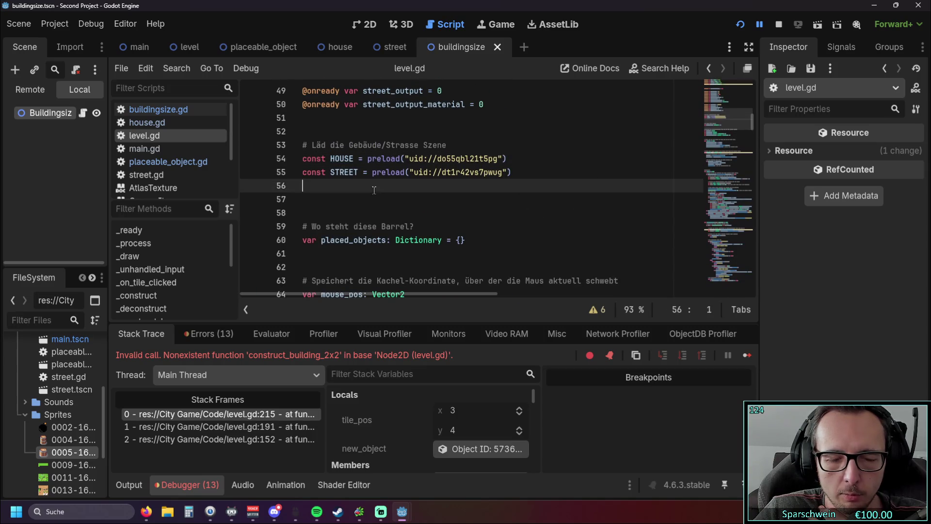
scroll(374, 196, "up", 1)
scroll(45, 394, "up", 3)
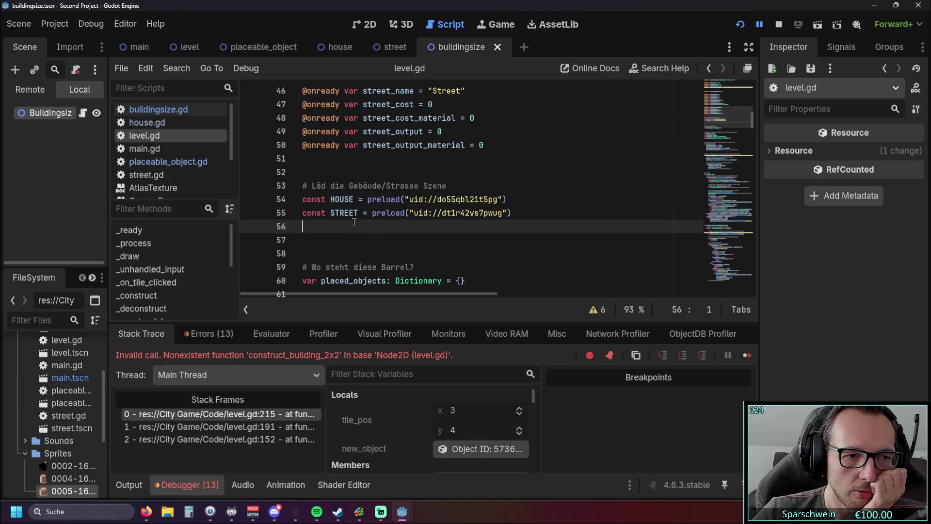
left_click(57, 380)
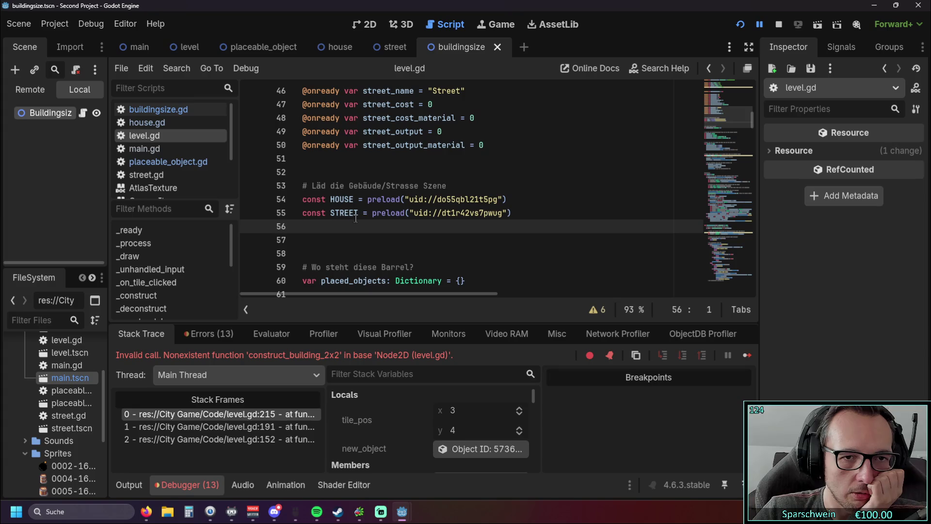
left_click_drag(373, 212, 511, 213)
left_click(467, 245)
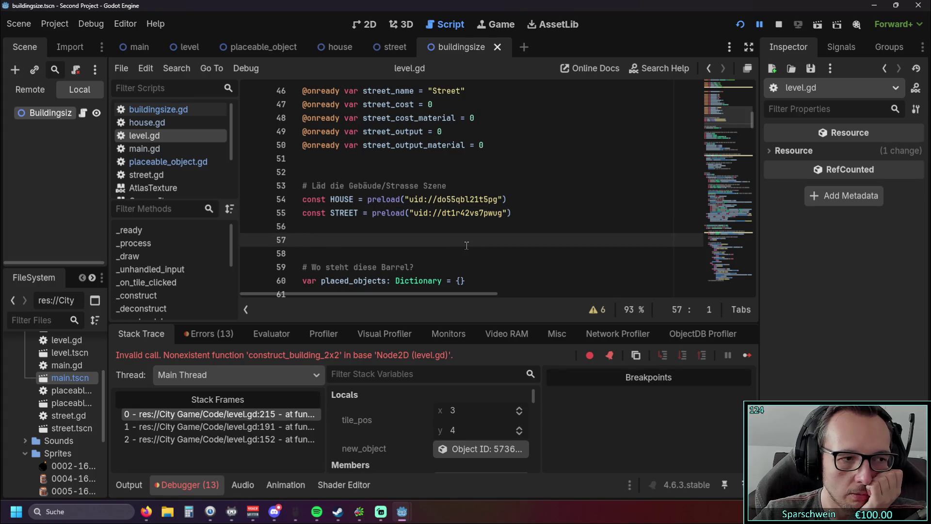
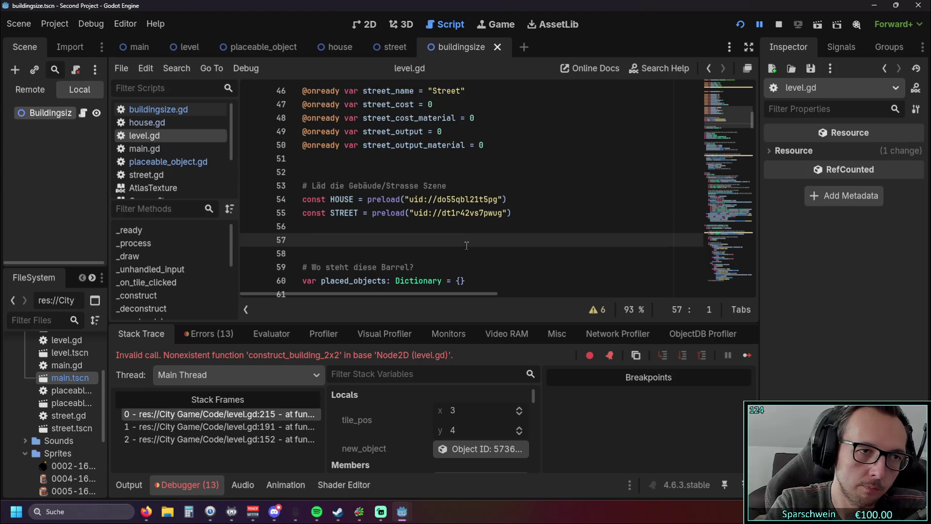
Step: Switch to the level scene, widen the Scene dock, and start adding a child node
left_click(188, 47)
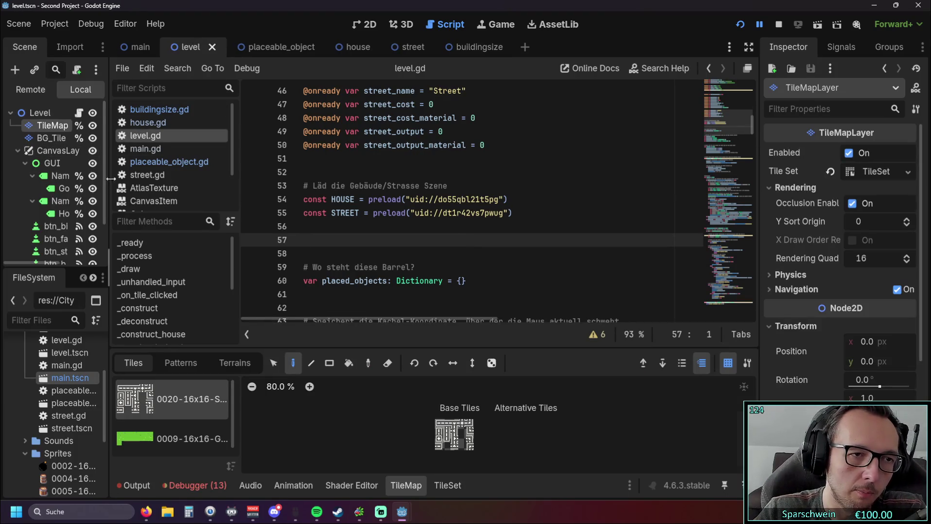
left_click_drag(106, 165, 204, 167)
scroll(101, 183, "down", 2)
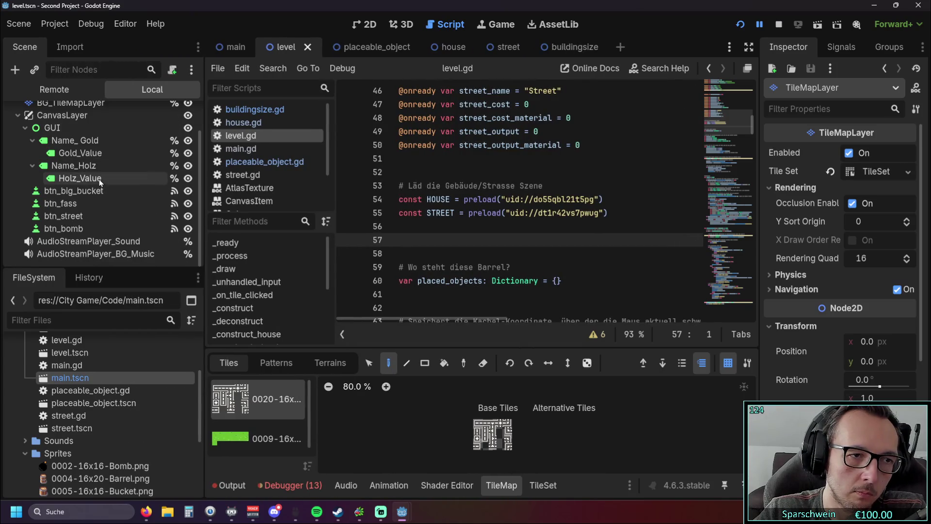
scroll(101, 178, "up", 2)
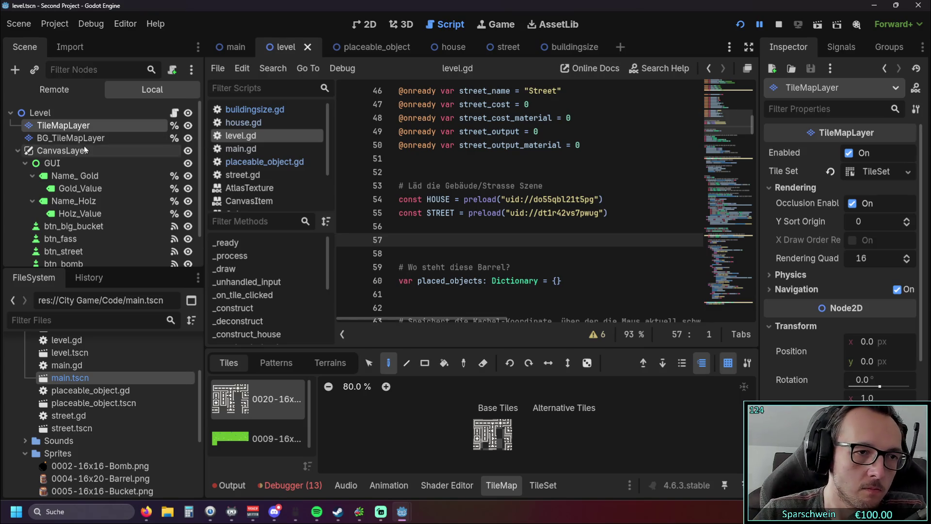
scroll(92, 145, "down", 2)
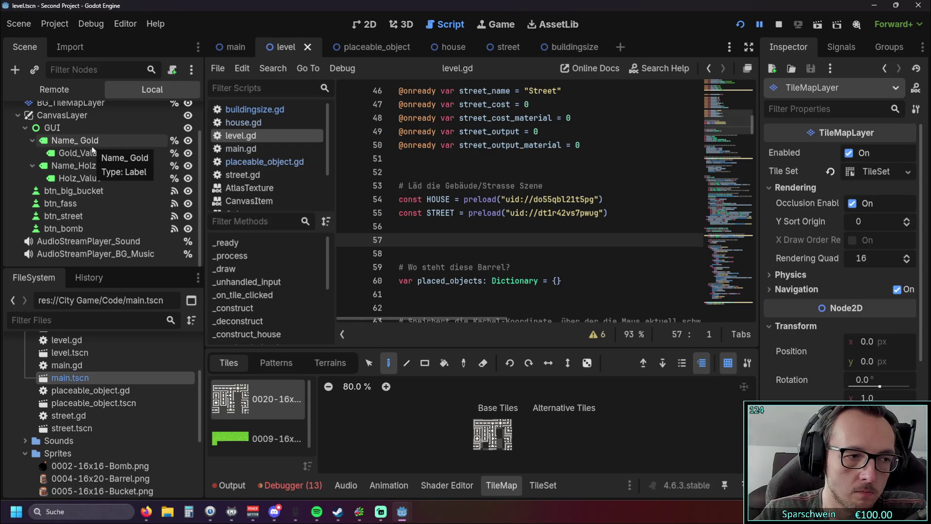
scroll(108, 140, "up", 2)
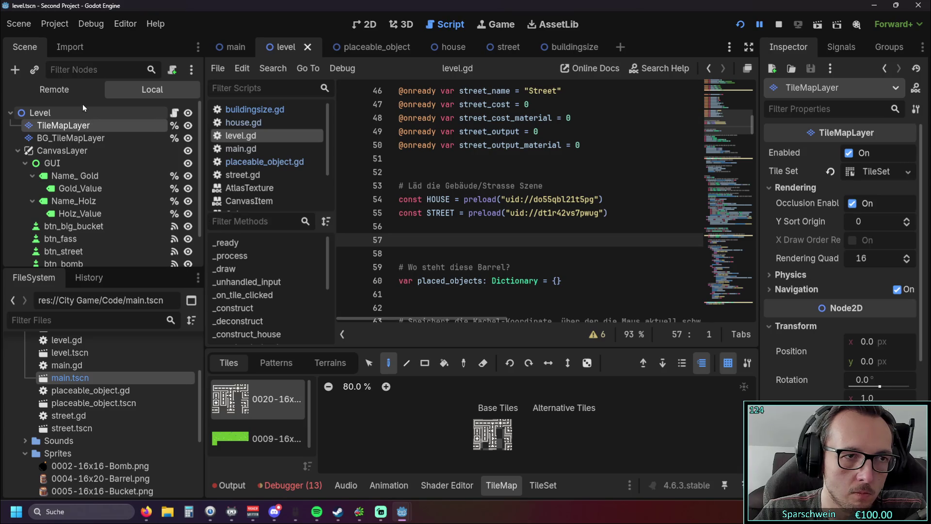
left_click(20, 70)
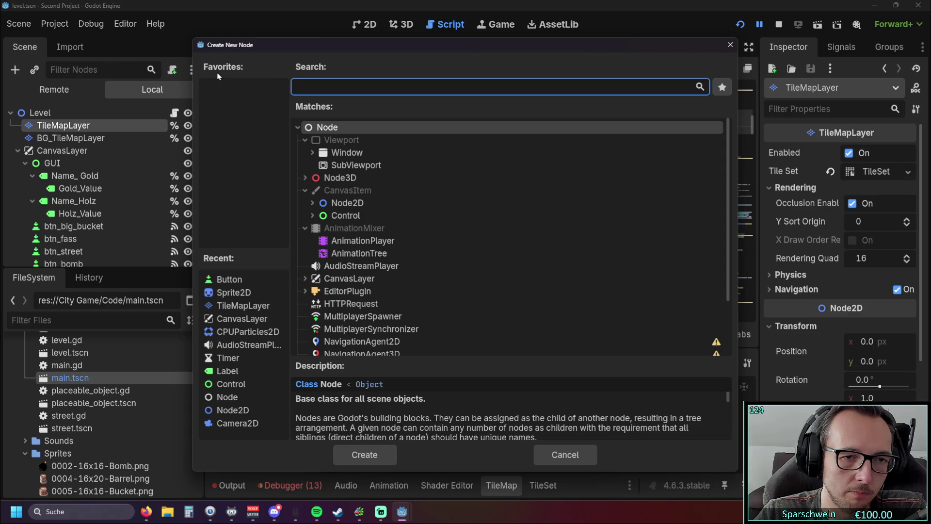
Step: Search 'buildin' to find the buildingsize node type, cancel, and open the buildingsize scene
scroll(350, 164, "down", 2)
scroll(349, 163, "up", 2)
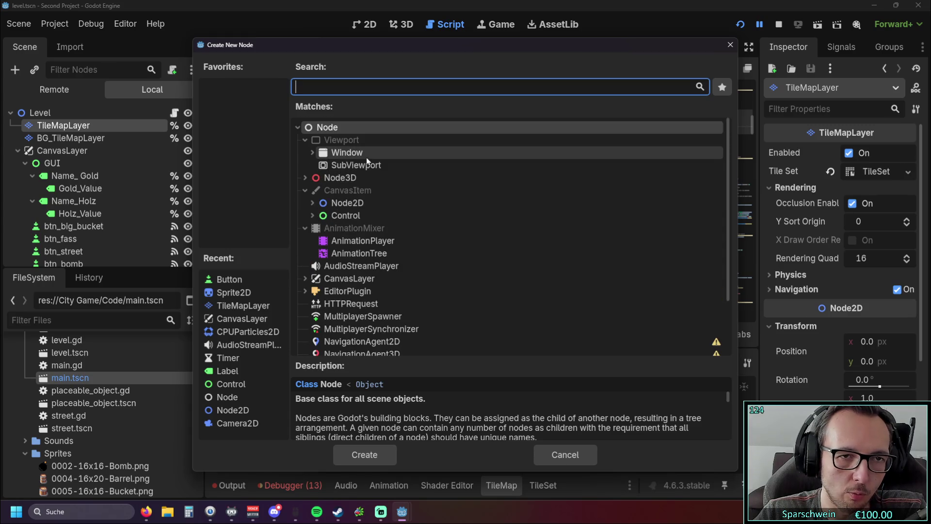
type("buildin")
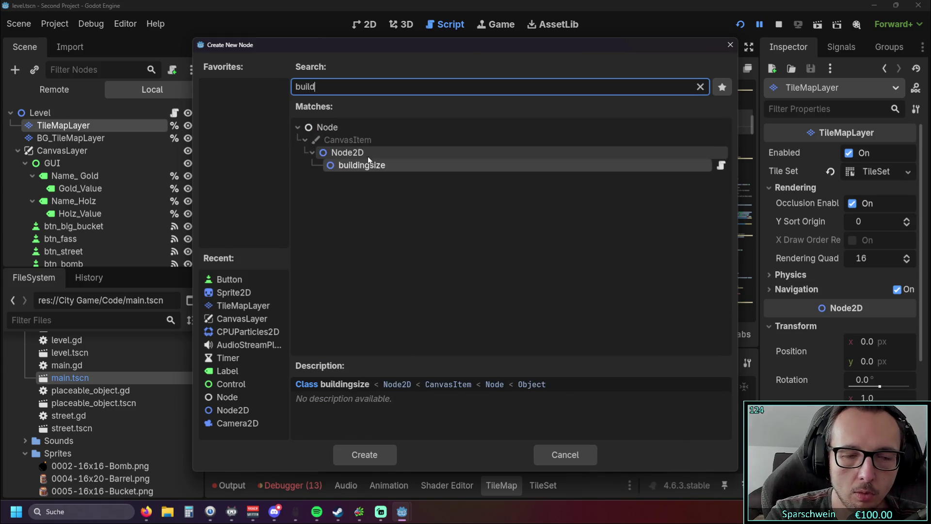
left_click(386, 165)
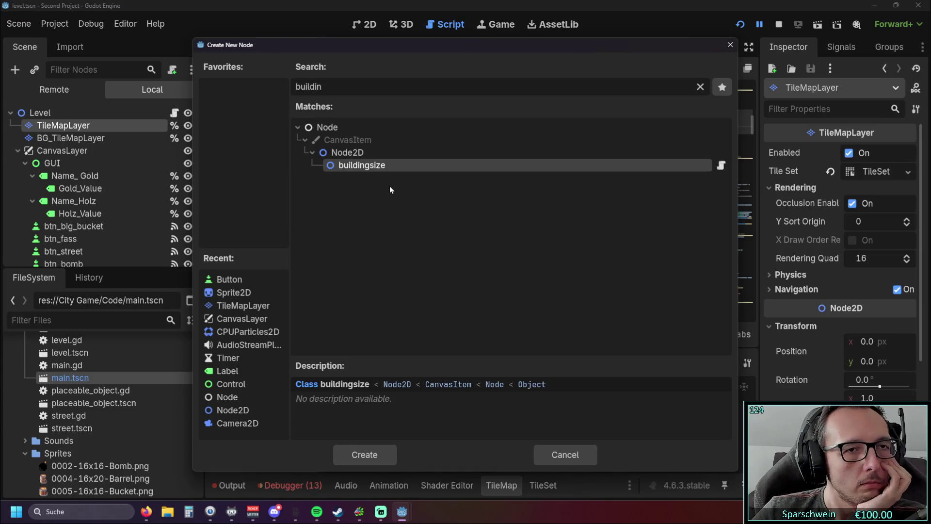
left_click(731, 45)
left_click(574, 48)
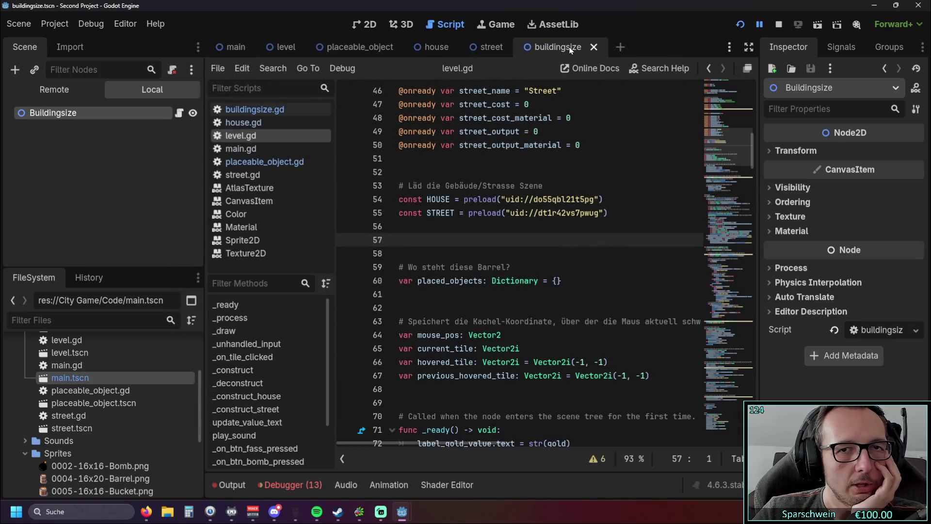
Step: Review the placeable_object.gd, house.gd and buildingsize.gd scripts
left_click(384, 46)
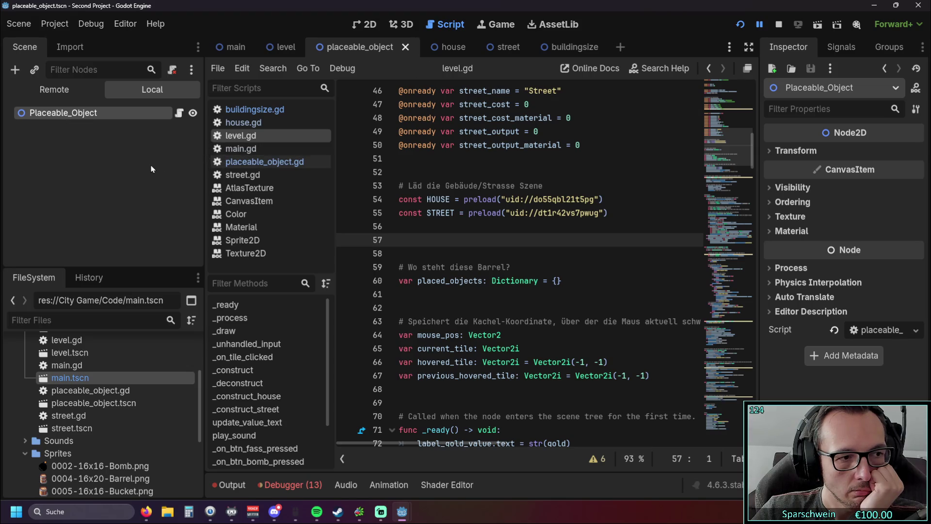
left_click(258, 164)
left_click(262, 124)
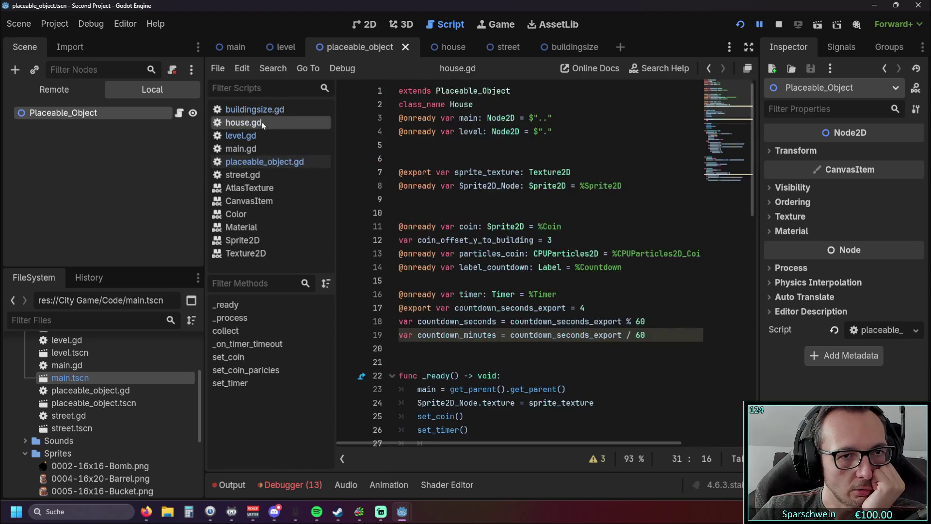
left_click(262, 110)
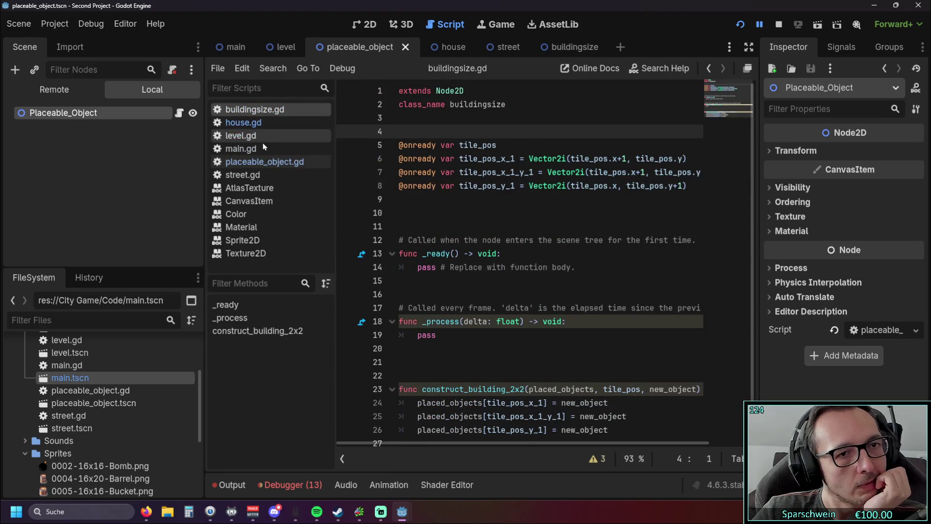
Step: Return to the level scene with level.gd open, briefly checking Discord
left_click(262, 136)
left_click(272, 49)
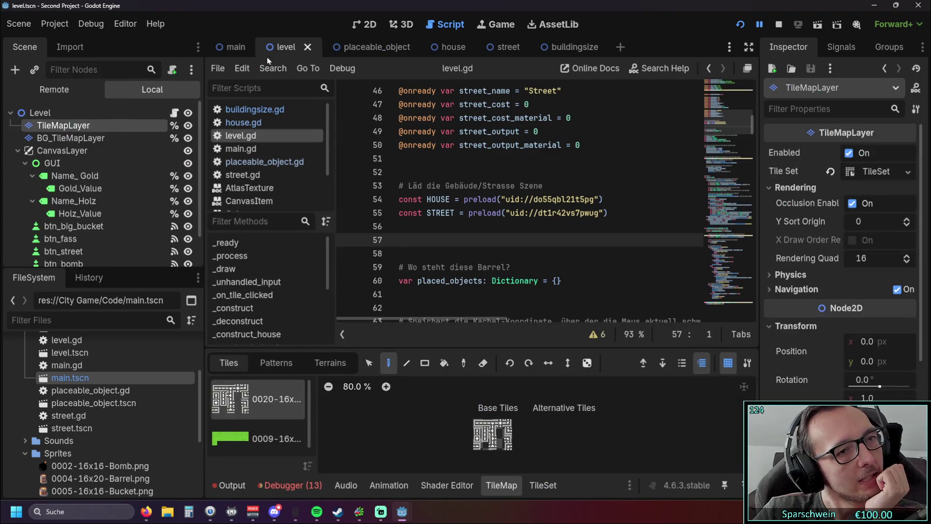
scroll(148, 159, "down", 1)
scroll(148, 159, "up", 1)
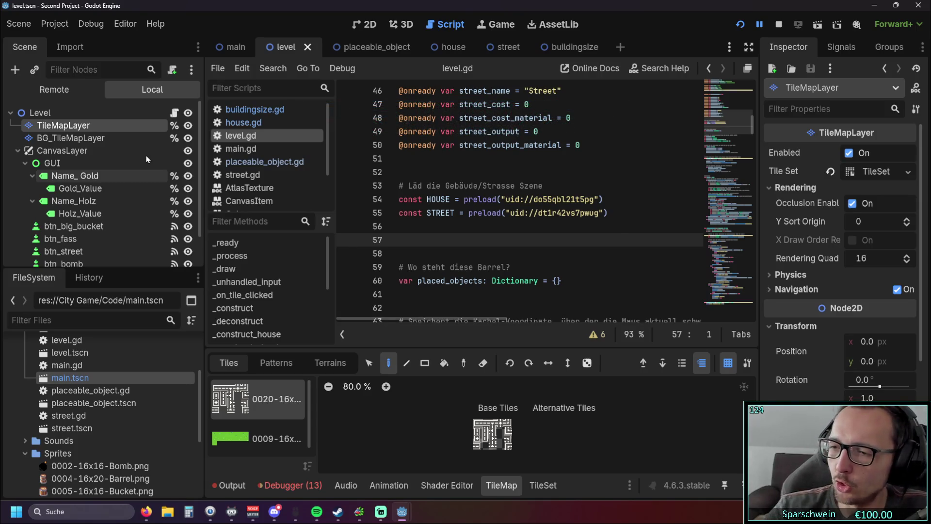
key("alt+Tab")
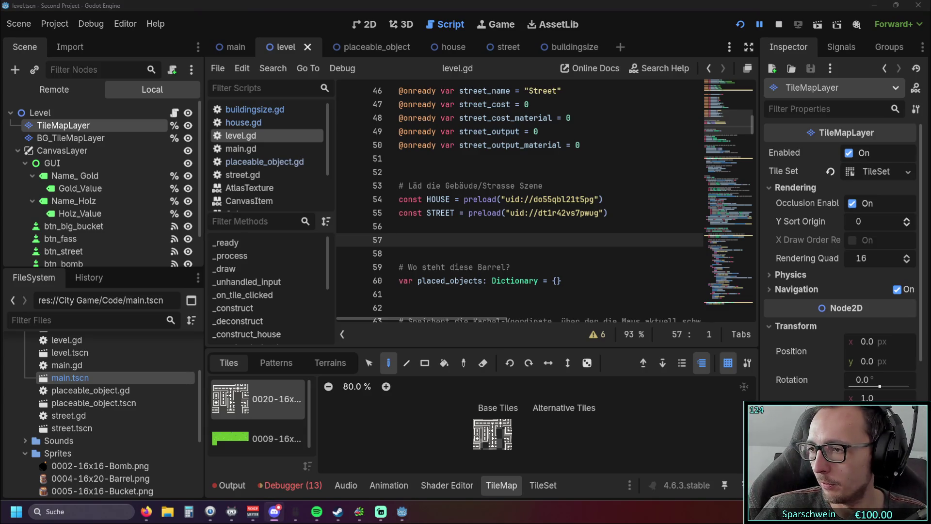
key("alt+Tab")
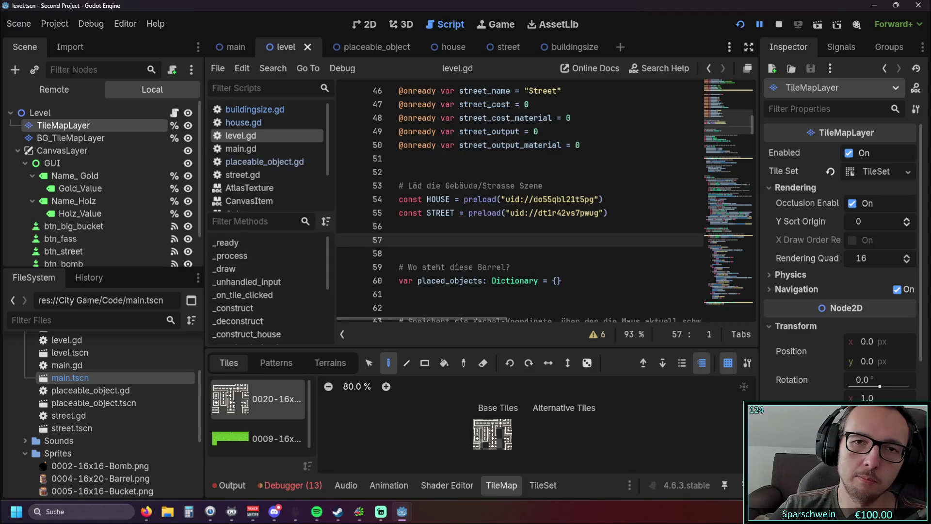
Step: Open placeable_object.gd and select its Node2D and Placeable_Object header words
left_click(571, 47)
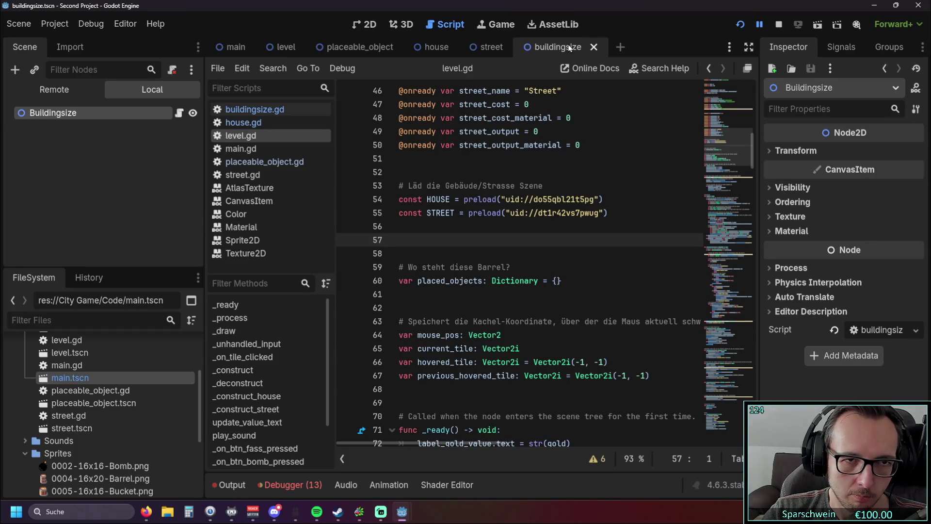
scroll(490, 189, "up", 7)
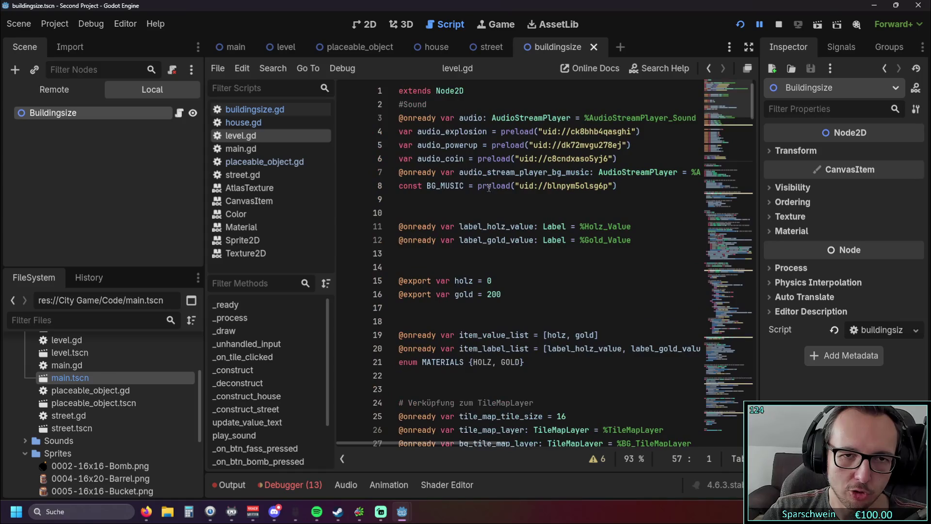
left_click(264, 161)
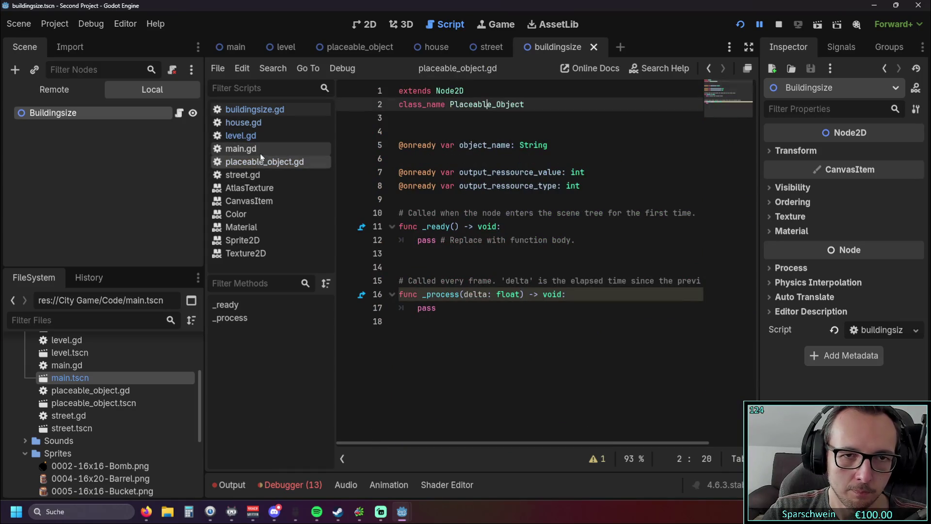
left_click_drag(450, 104, 534, 103)
left_click(461, 118)
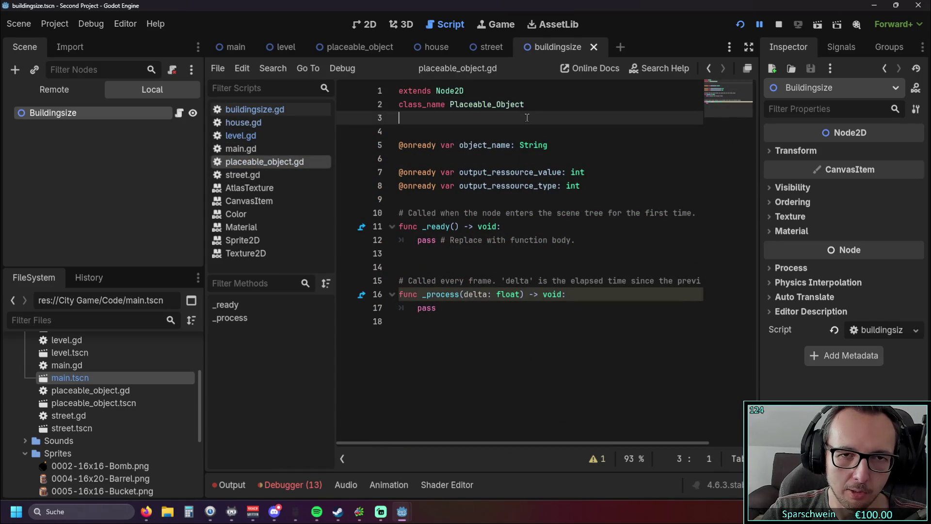
double_click(450, 91)
left_click(458, 117)
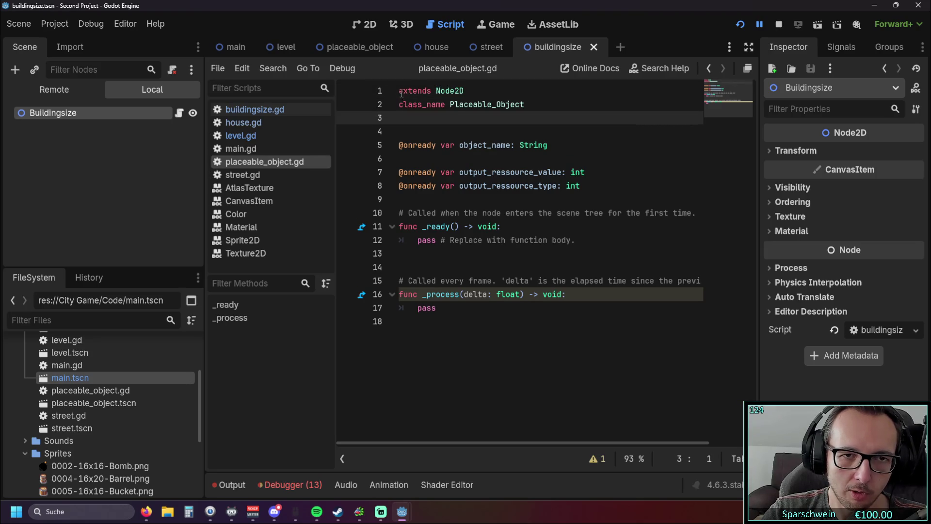
Step: Check the script's first two lines, then reopen Create New Node for the level scene
key("shift+Up")
key("shift+Up")
left_click(469, 118)
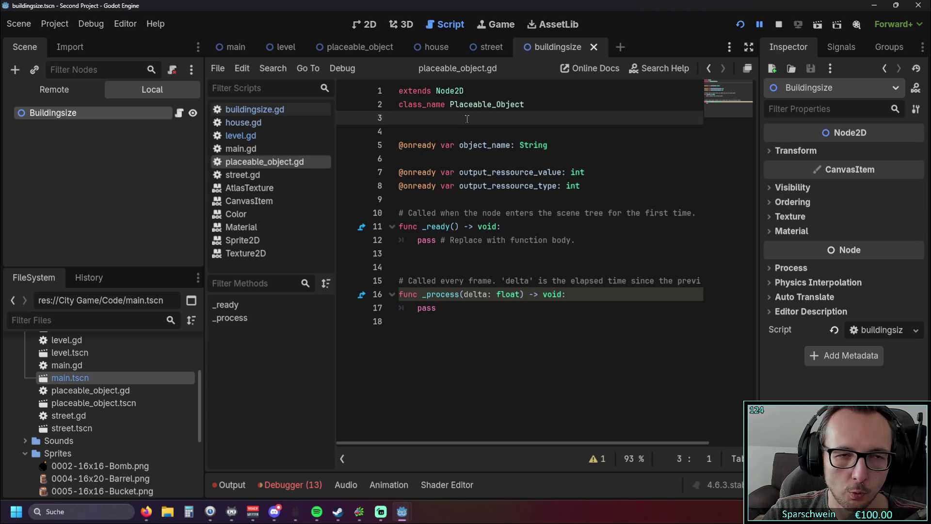
key("shift+Up")
key("shift+Up")
key("Right")
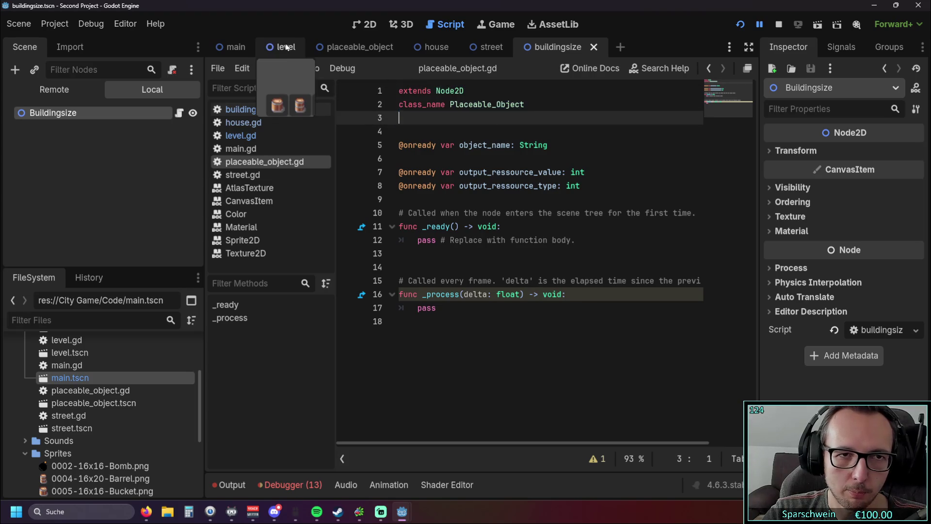
left_click(287, 46)
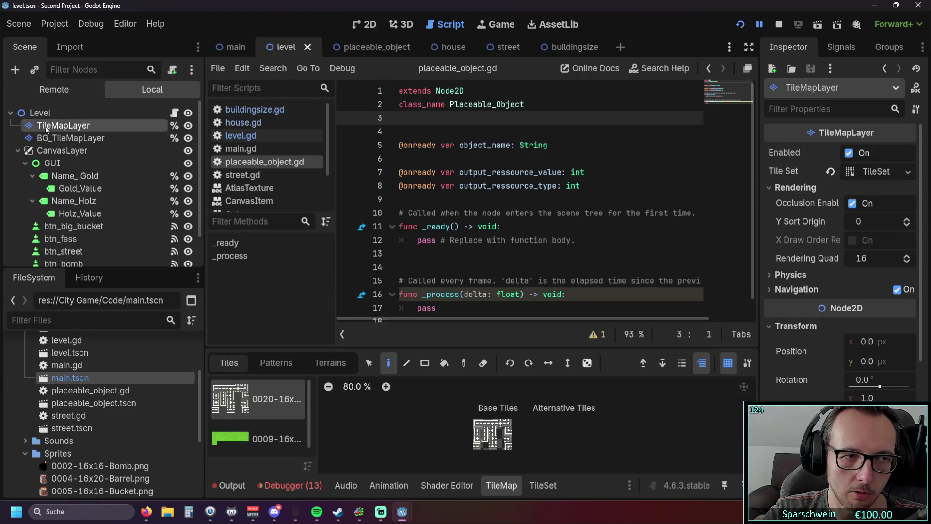
left_click(14, 70)
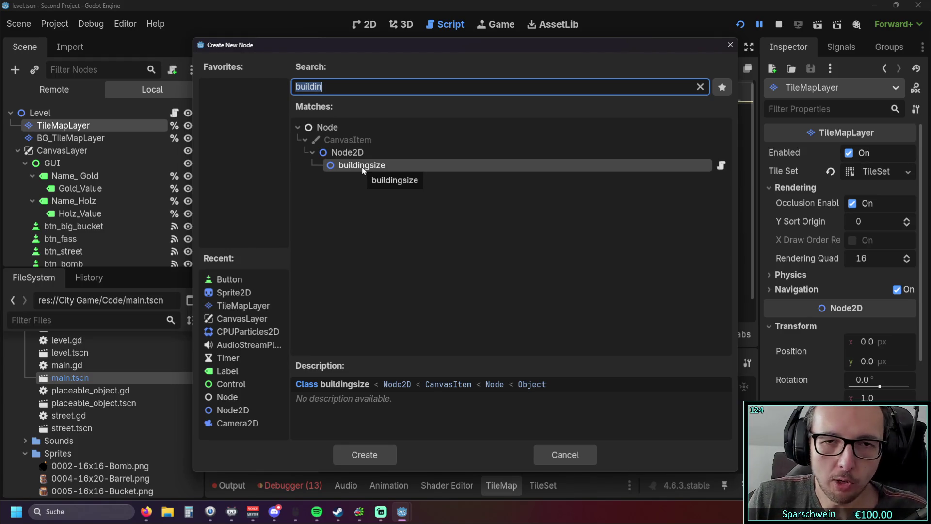
Step: Cancel the dialog, restart the test game, and place barrels at tiles (3,3) and (5,3)
left_click(728, 44)
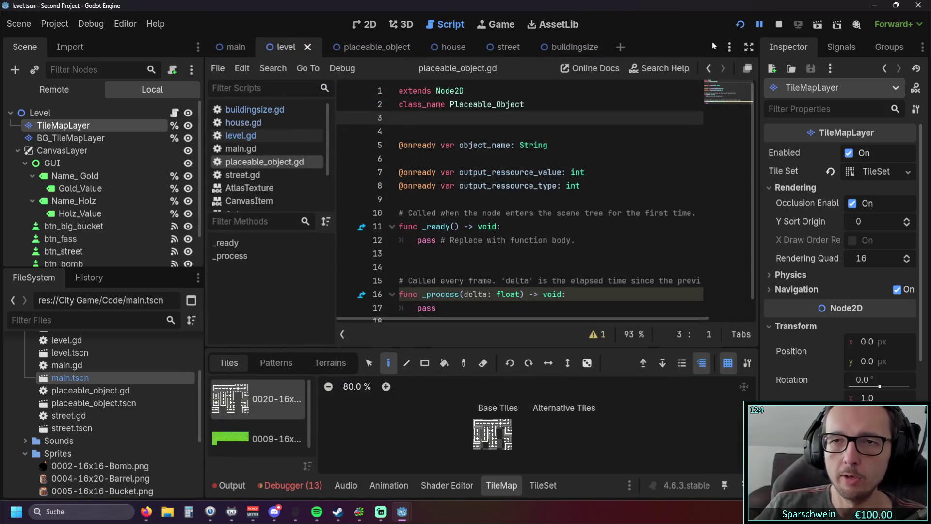
left_click(738, 29)
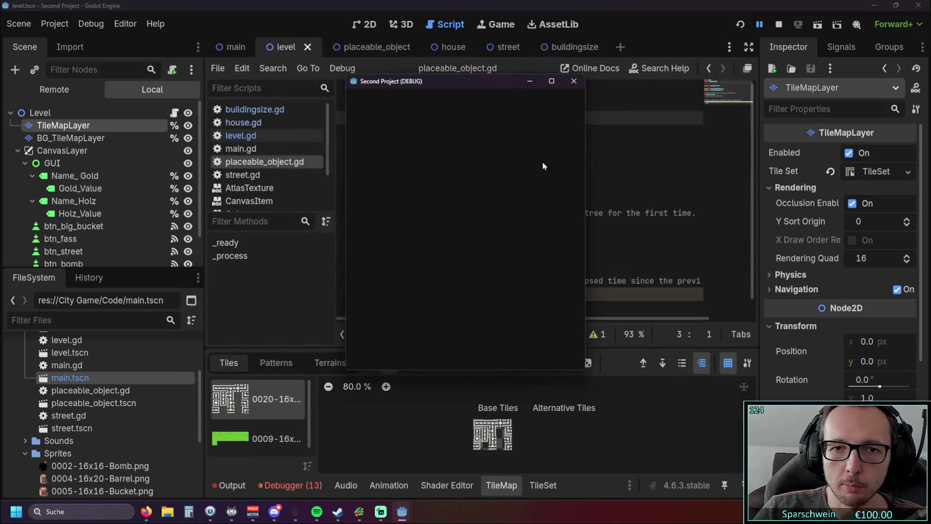
left_click(437, 351)
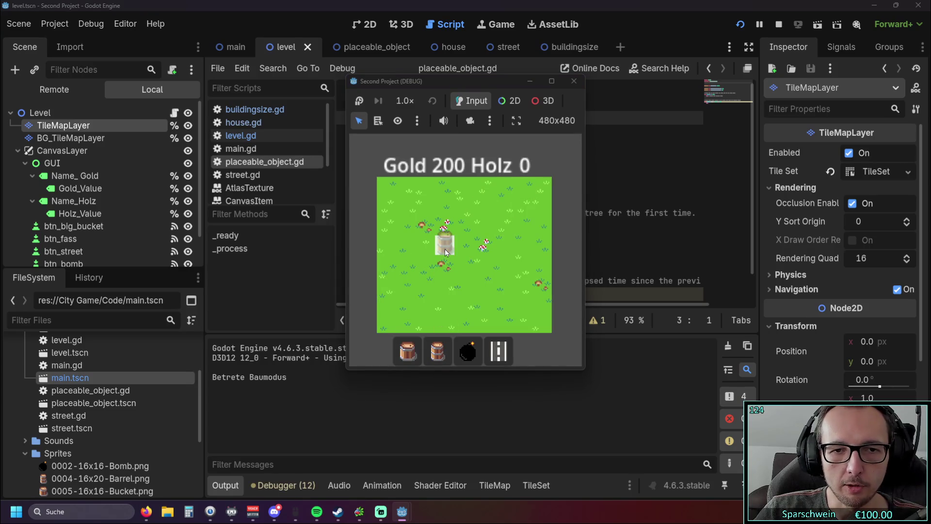
left_click(444, 248)
left_click(475, 248)
right_click(470, 287)
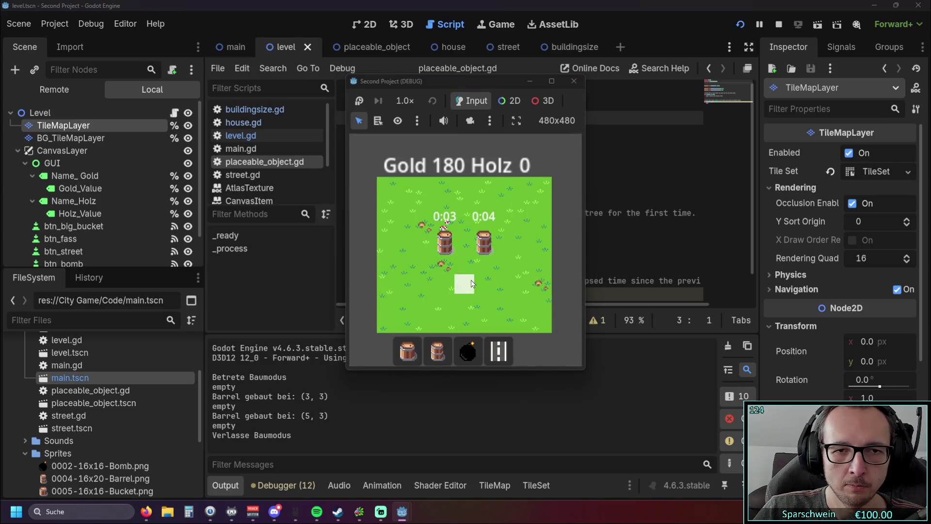
Step: Place three more barrels at tiles (1,3), (2,5) and (4,5)
left_click(437, 350)
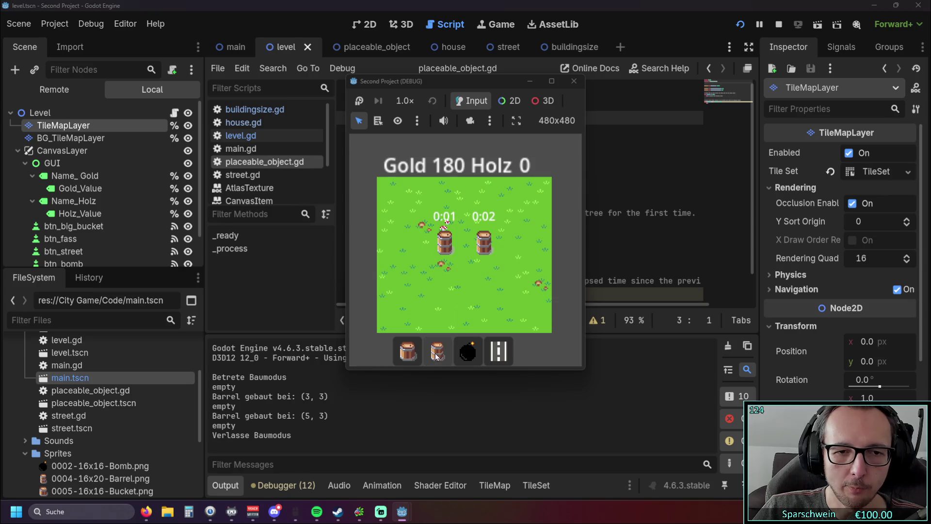
left_click(415, 249)
left_click(426, 281)
left_click(465, 287)
right_click(456, 263)
Step: Collect the barrels' coins repeatedly until Gold reaches 275
left_click(445, 240)
left_click(483, 240)
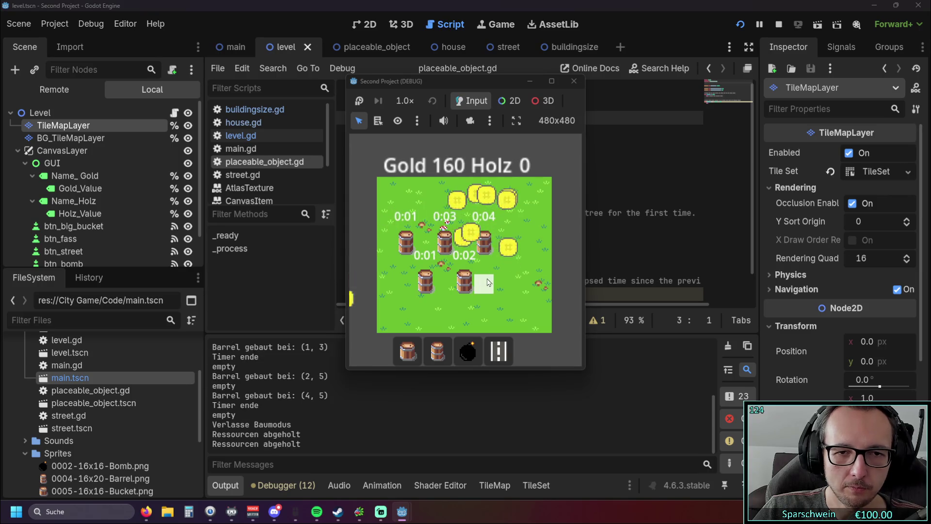
left_click(412, 248)
left_click(426, 282)
left_click(460, 290)
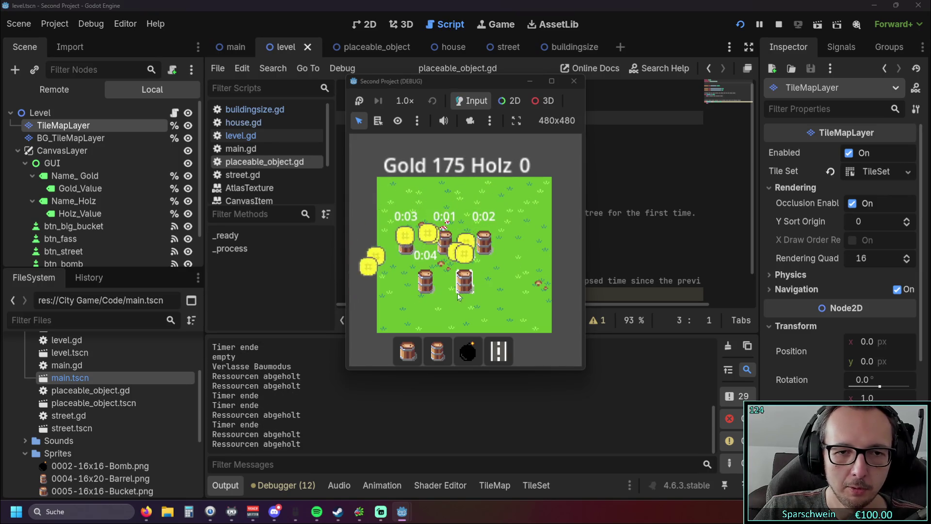
left_click(444, 243)
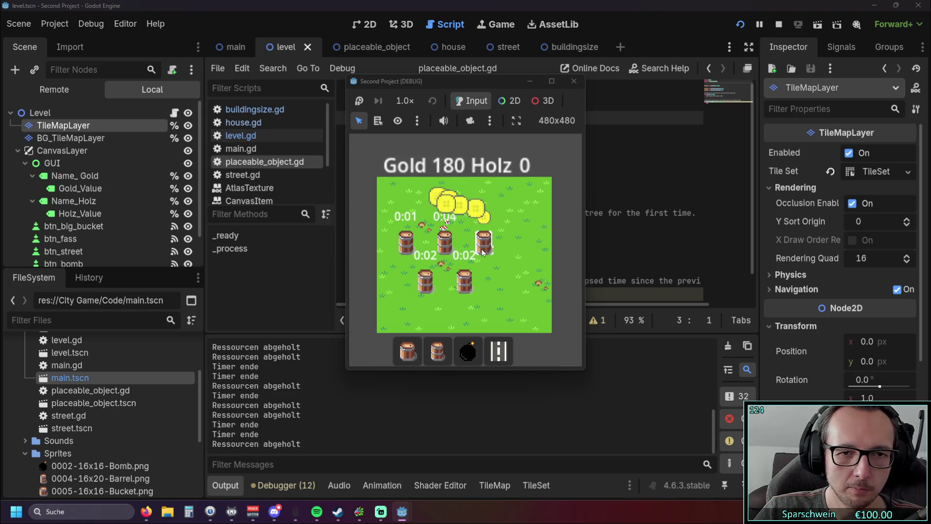
left_click(482, 248)
left_click(406, 241)
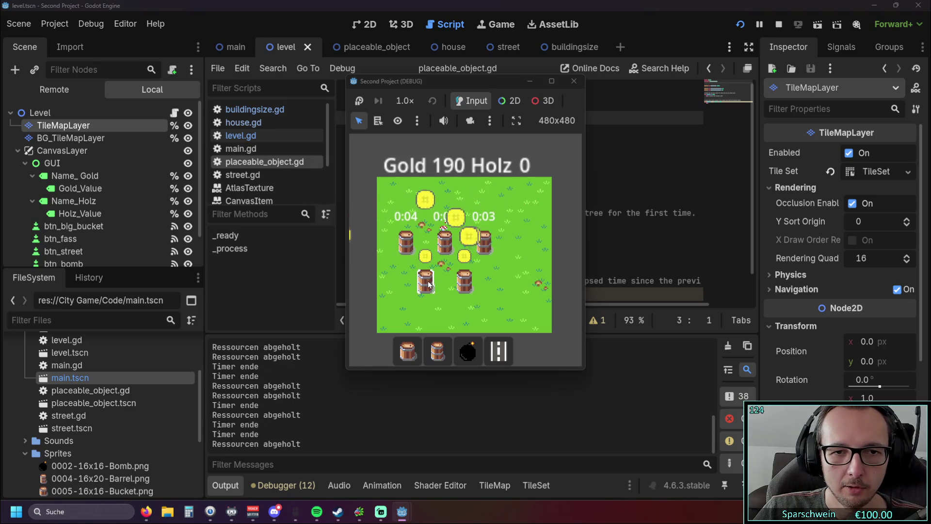
left_click(425, 281)
left_click(460, 285)
left_click(444, 243)
left_click(482, 245)
left_click(406, 241)
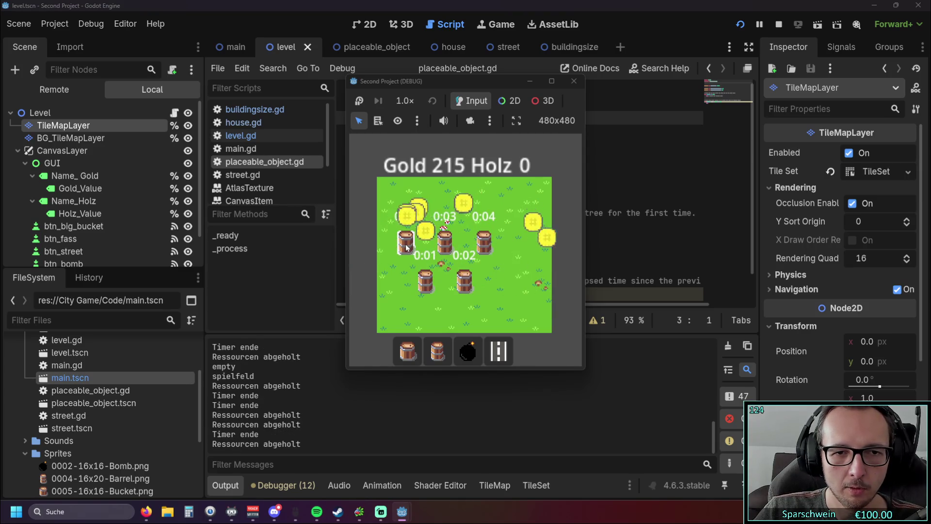
left_click(425, 281)
left_click(458, 284)
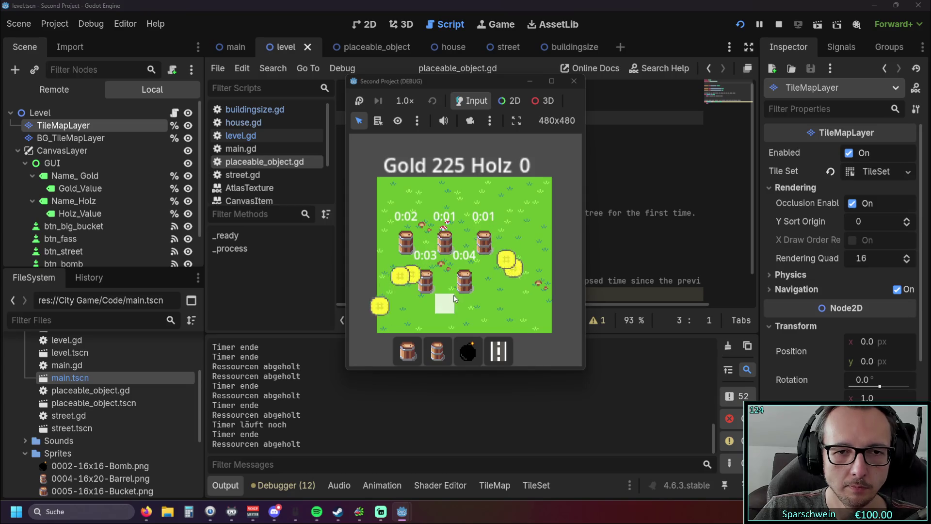
left_click(445, 243)
left_click(484, 242)
left_click(406, 241)
left_click(426, 284)
left_click(460, 296)
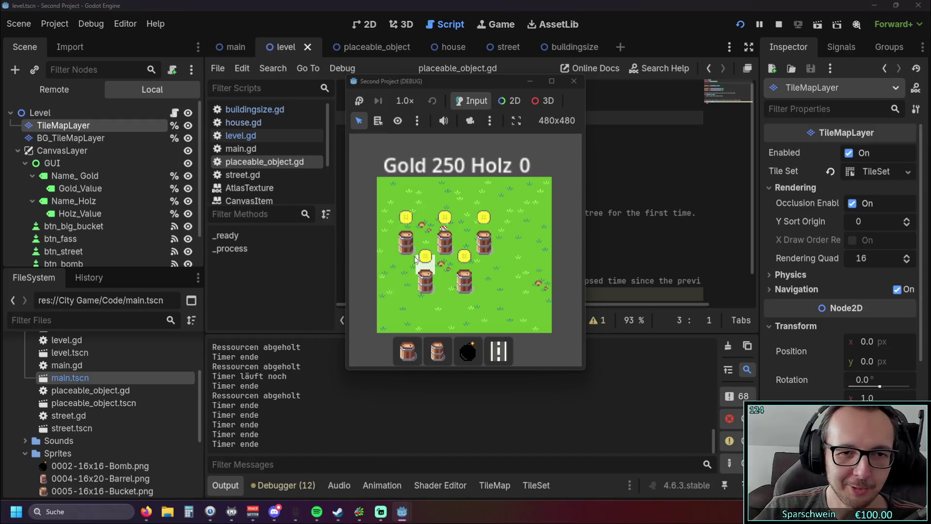
left_click(406, 241)
left_click(445, 241)
left_click(425, 274)
left_click(483, 241)
left_click(464, 274)
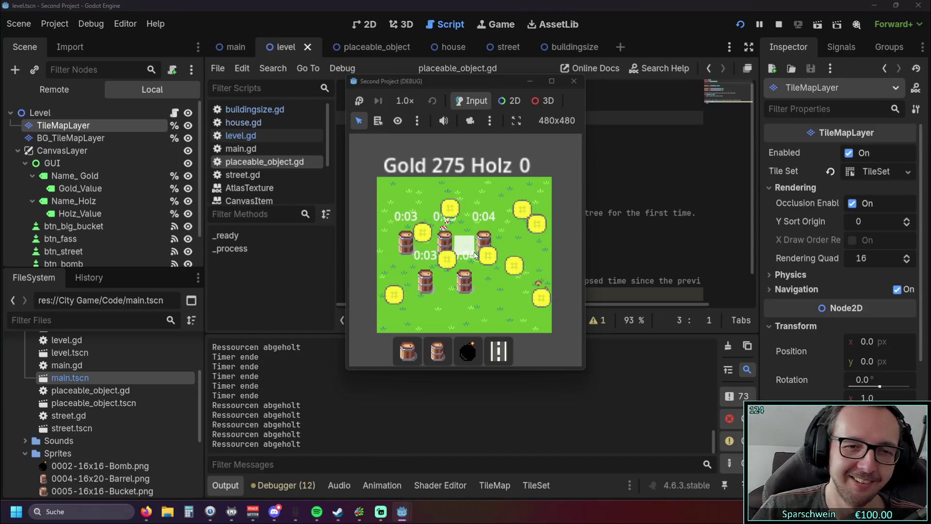
Step: Switch the build choice to streets and place a street tile at (7,5)
left_click(438, 351)
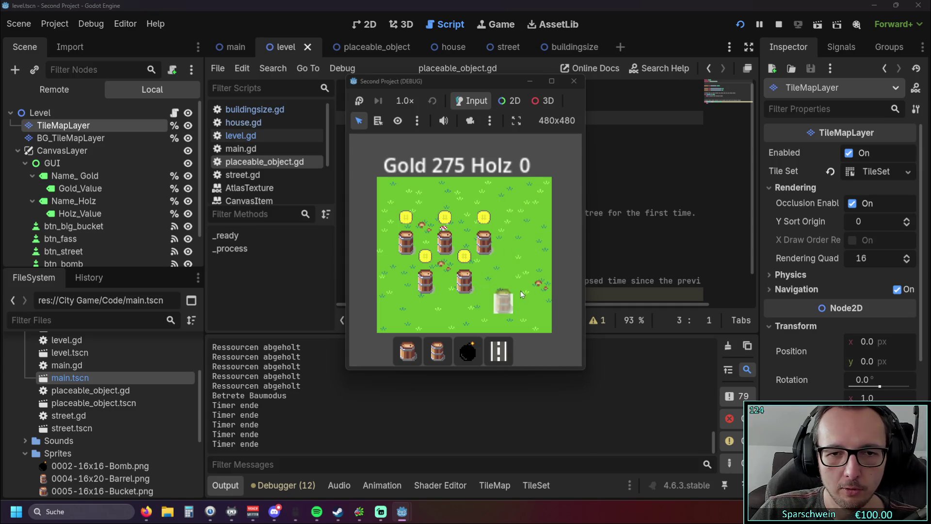
left_click(517, 255)
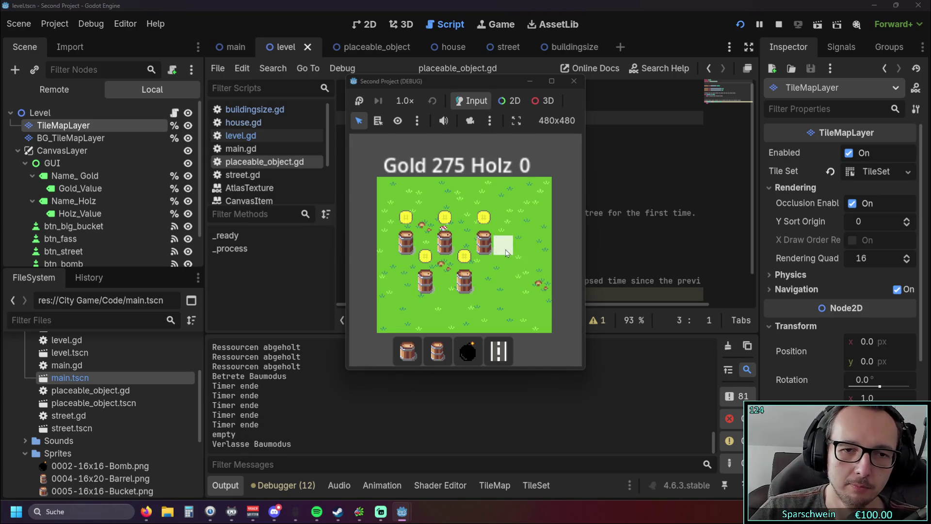
left_click(498, 350)
Step: Paint a street up column 7, along row 1, and along the bottom to (5,5)
left_click(523, 284)
mouse_move(524, 268)
left_mouse_down()
mouse_move(523, 218)
mouse_move(488, 206)
left_mouse_up()
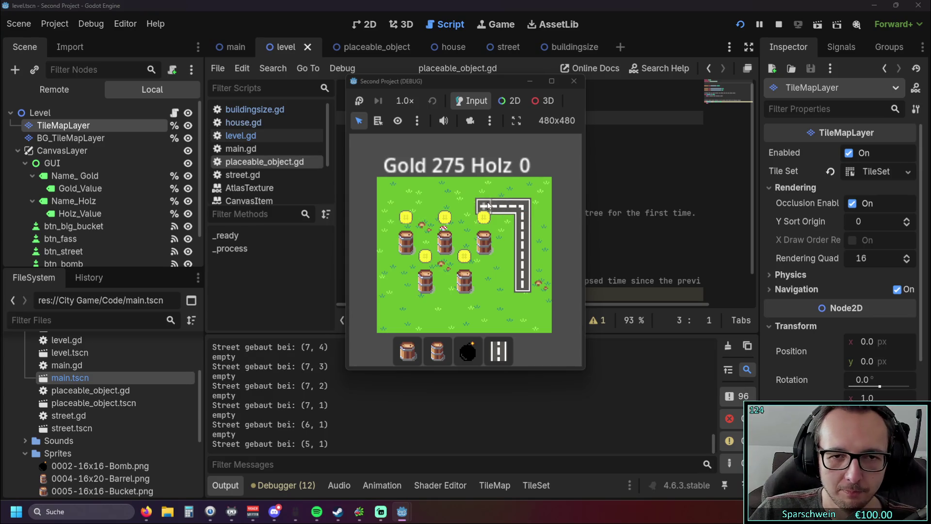
mouse_move(506, 285)
left_mouse_down()
mouse_move(487, 292)
mouse_move(484, 323)
mouse_move(505, 323)
mouse_move(523, 304)
left_mouse_up()
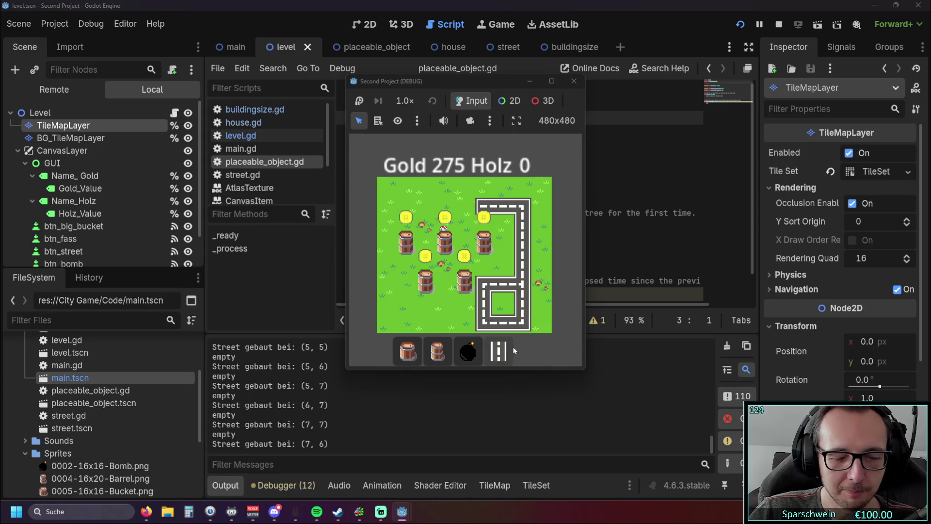
Step: Build then demolish a street tile at (6,6), and stop the test game
left_click(503, 303)
right_click(503, 303)
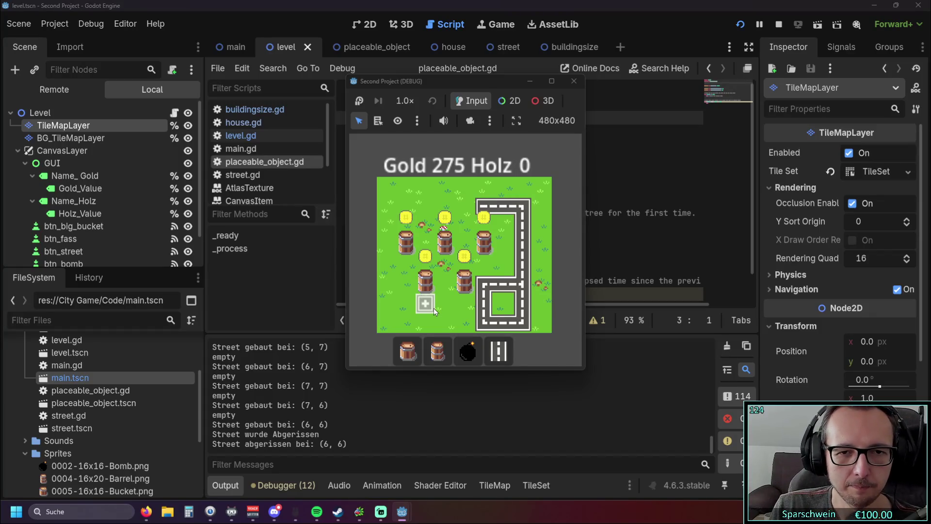
key("F8")
right_click(618, 416)
Step: Dismiss the output log menu and bring up the Rising Cities video in Firefox
left_click(577, 397)
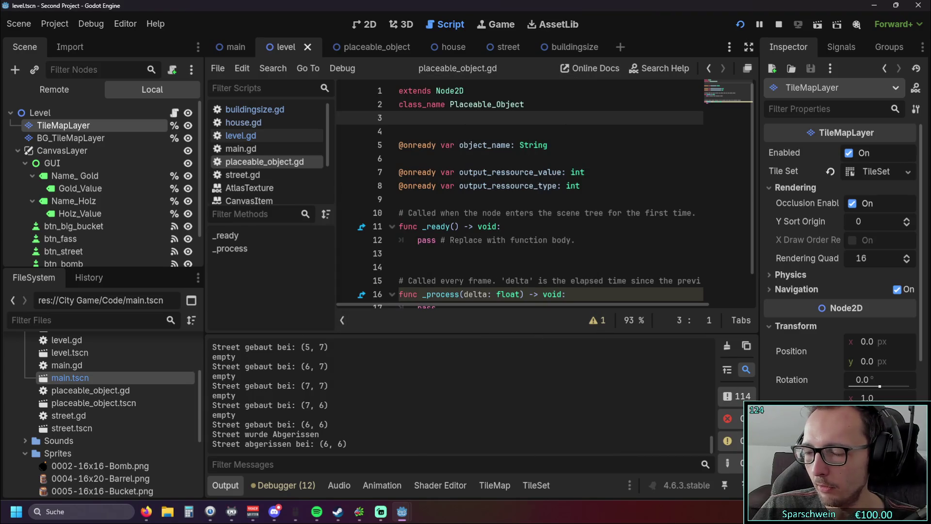
left_click(146, 512)
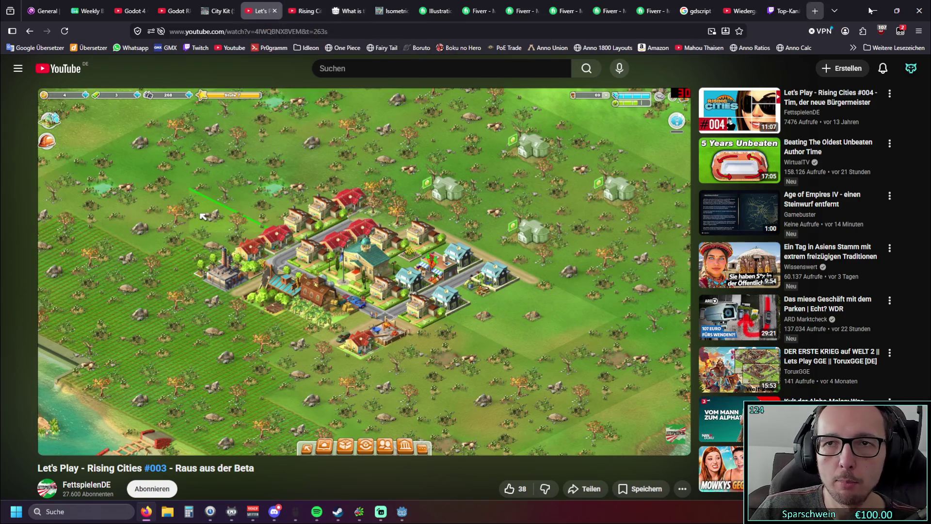
Step: Minimize Firefox and bring the running Godot test game back to the front
left_click(873, 10)
mouse_move(402, 515)
left_click(455, 448)
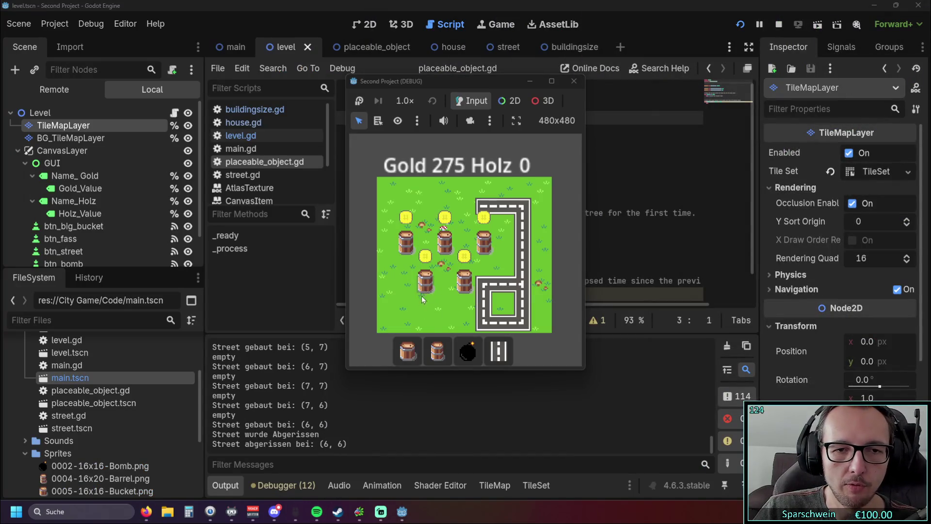
Step: Collect coins from all the barrels to raise Gold to 350, then close the test game
left_click(425, 256)
left_click(446, 257)
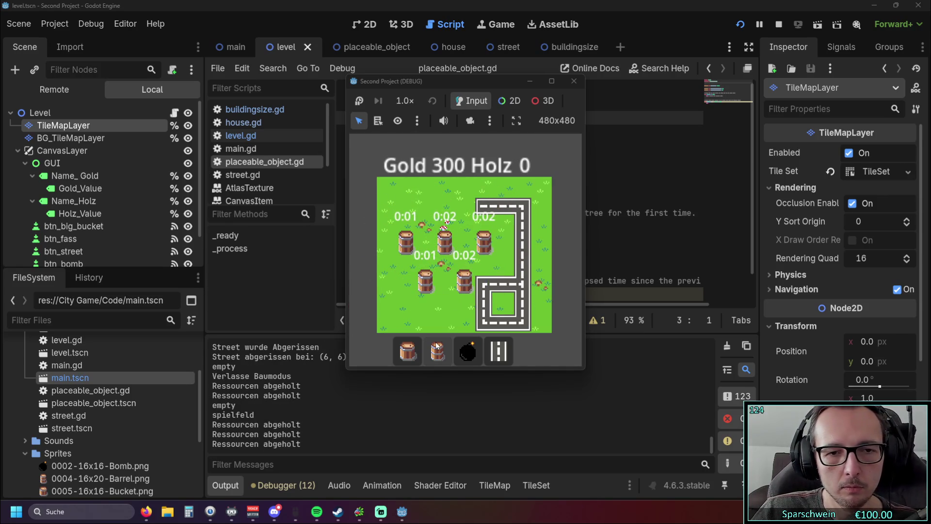
left_click(411, 249)
left_click(444, 238)
left_click(484, 238)
left_click(464, 277)
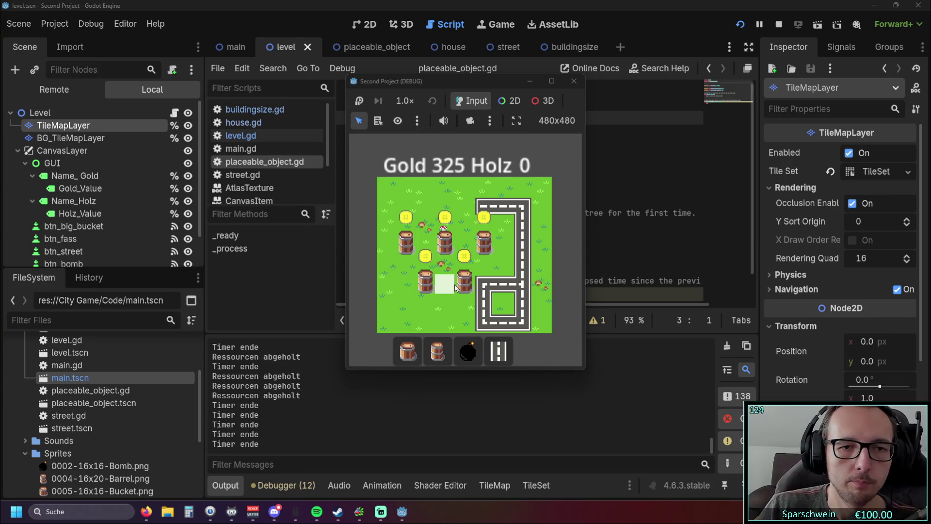
left_click(426, 279)
left_click(406, 240)
left_click(445, 240)
left_click(465, 279)
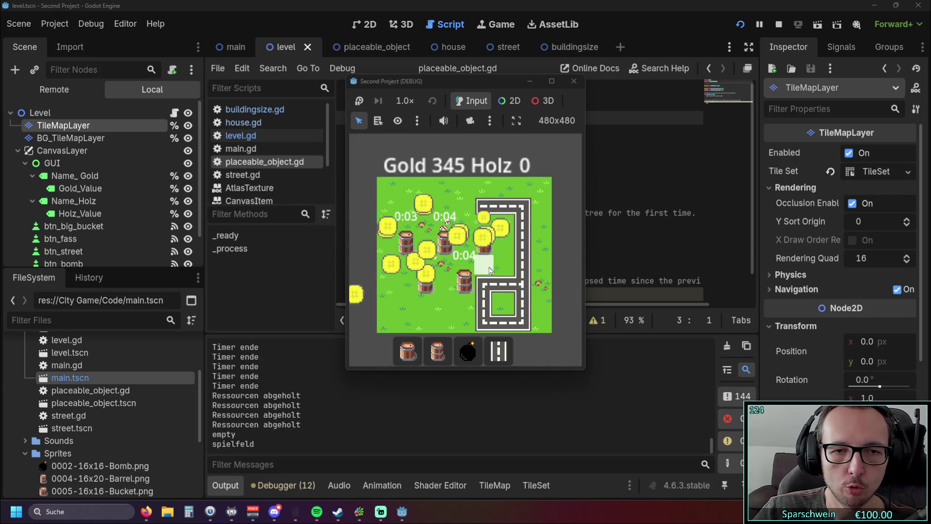
left_click(484, 241)
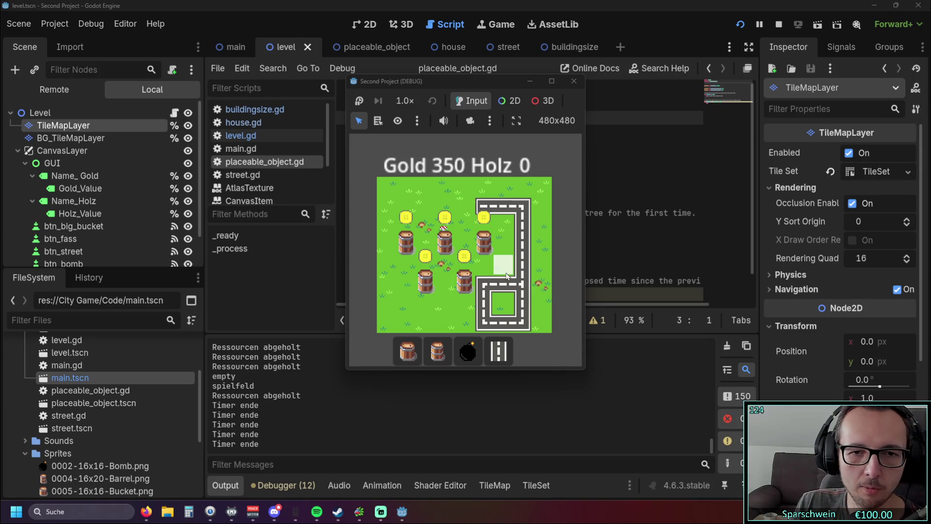
left_click(574, 81)
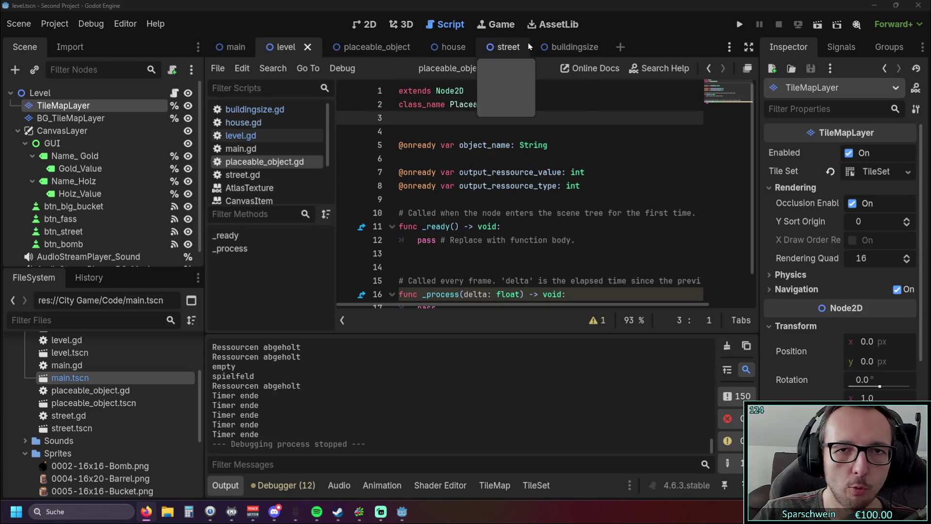
Step: Cycle through the scene tabs back to level and bring up level.gd in the script editor
left_click(561, 48)
left_click(369, 47)
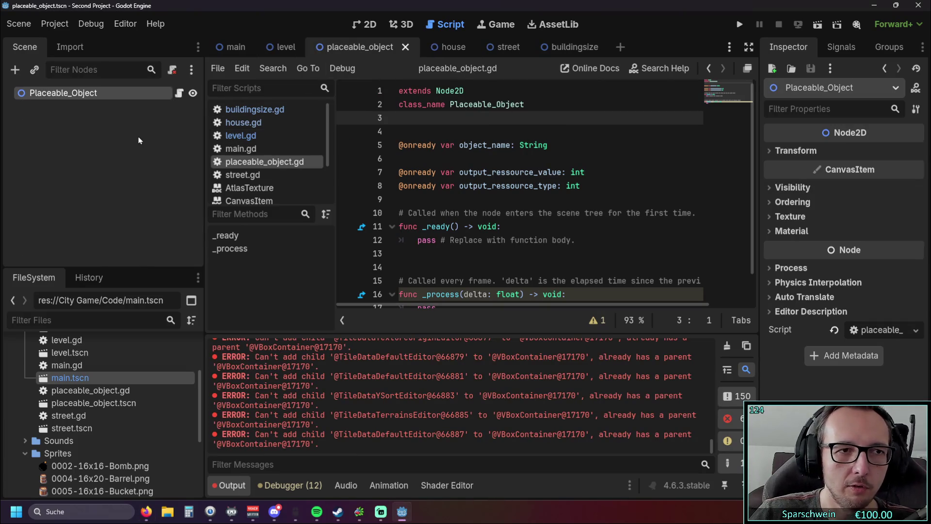
left_click(281, 47)
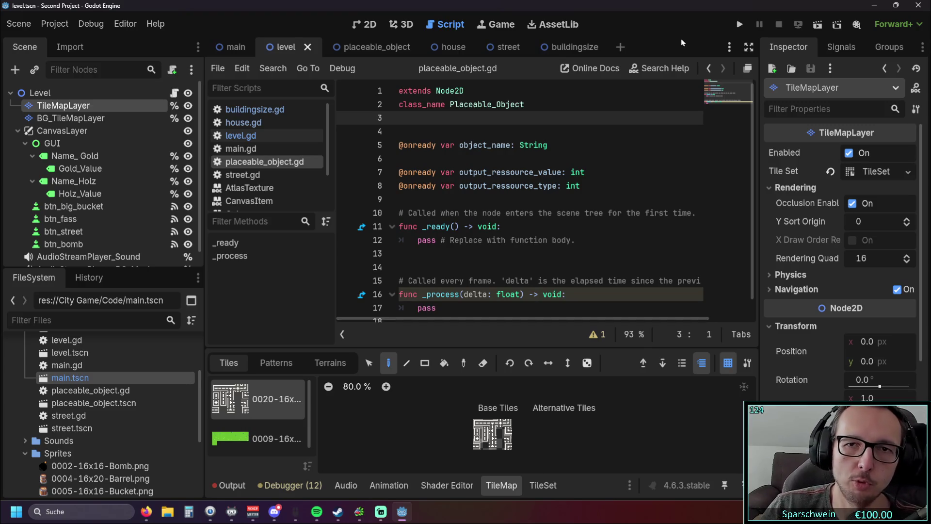
scroll(602, 136, "down", 1)
scroll(555, 199, "up", 1)
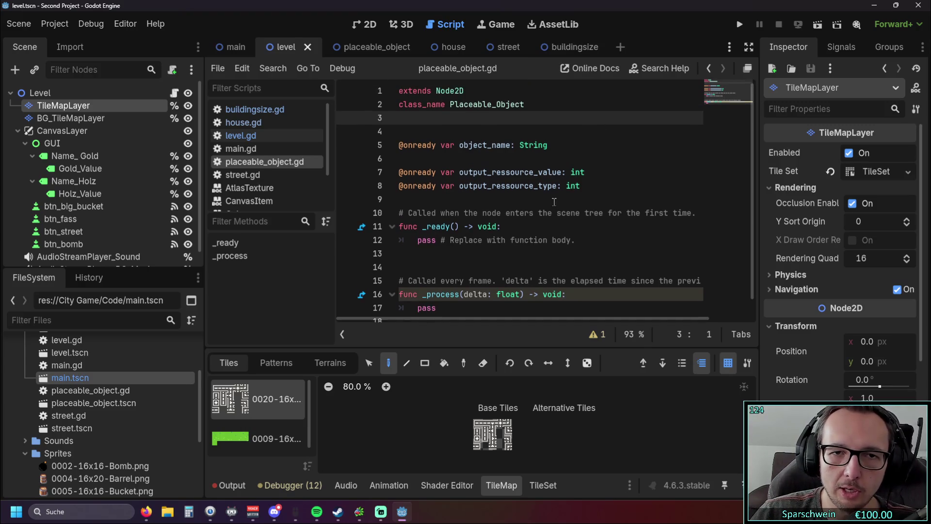
key("alt+Left")
scroll(553, 196, "down", 10)
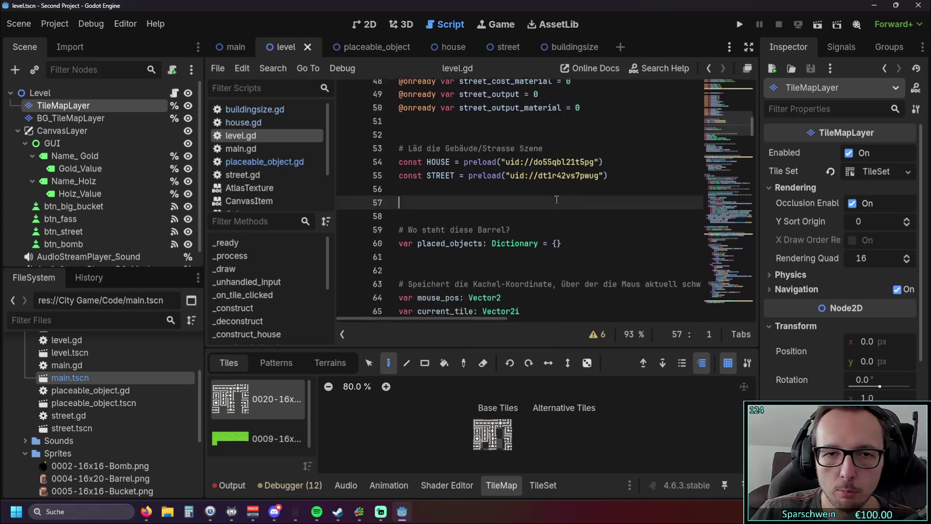
Step: Select the building_size declaration on line 38 of level.gd, then start adding a new node to Level
scroll(528, 180, "up", 5)
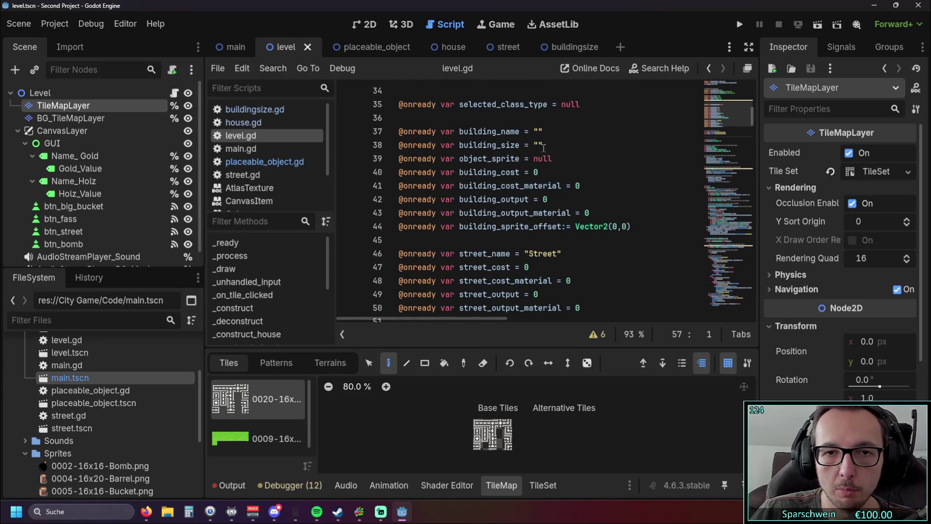
left_click_drag(544, 146, 460, 145)
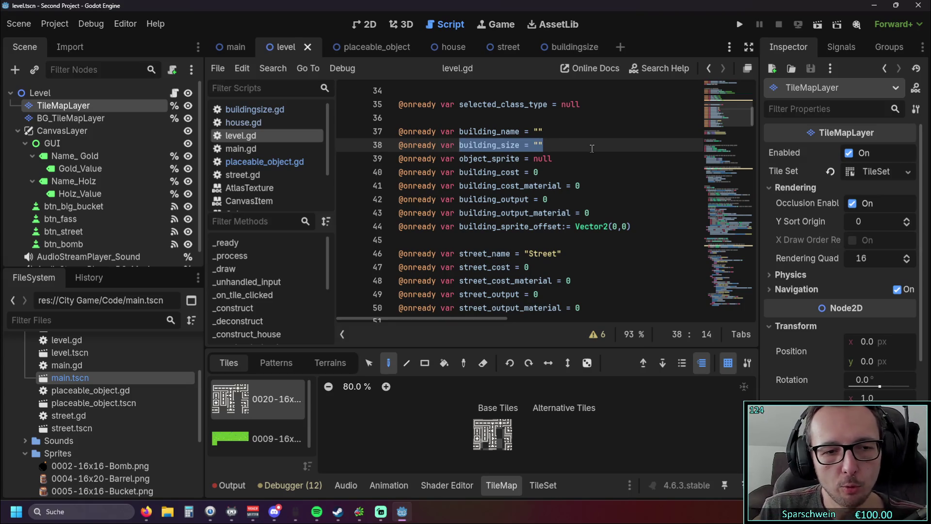
scroll(543, 189, "up", 2)
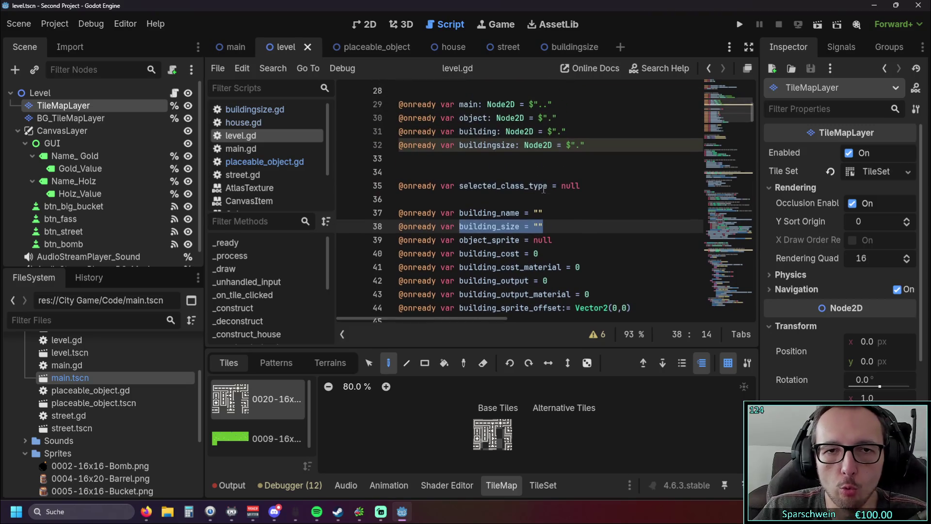
scroll(535, 192, "up", 9)
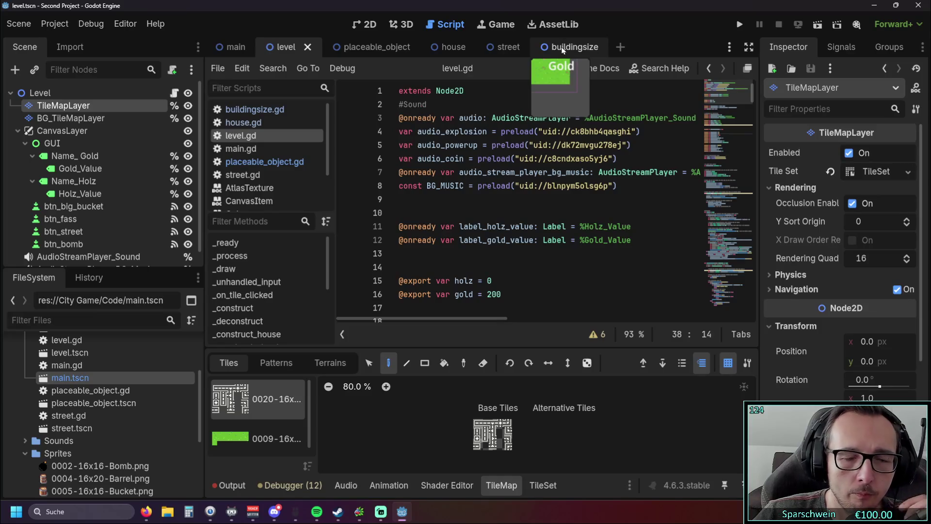
left_click(16, 69)
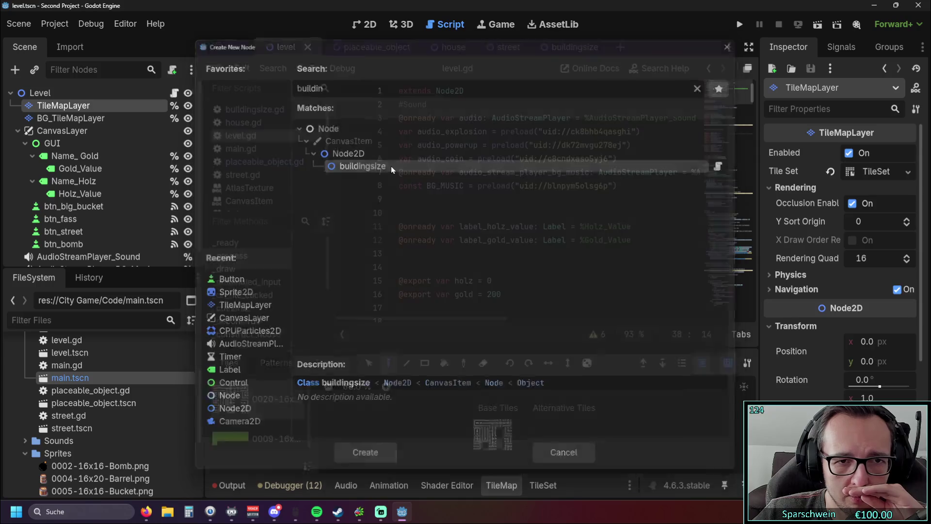
Step: Add a buildingsize node directly under Level and run the project, which hits a Nil error
double_click(391, 166)
left_click_drag(76, 121, 58, 99)
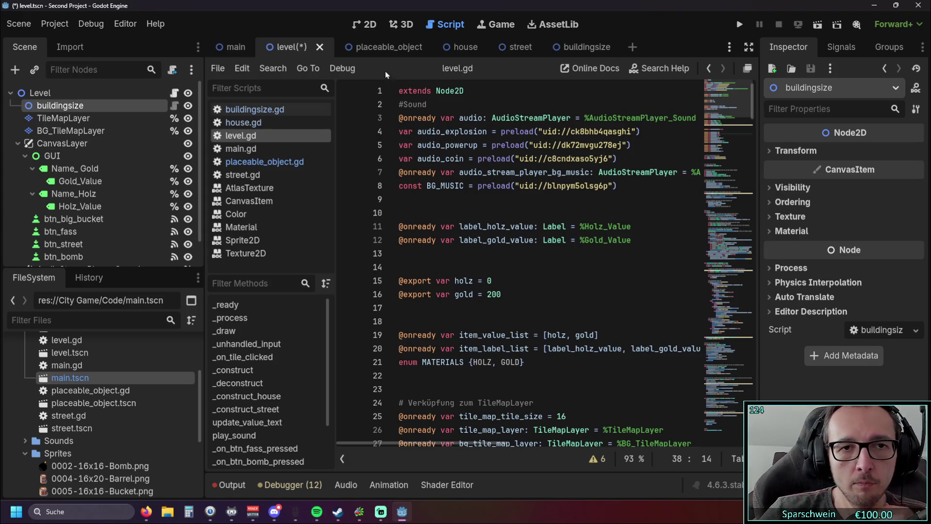
left_click(738, 25)
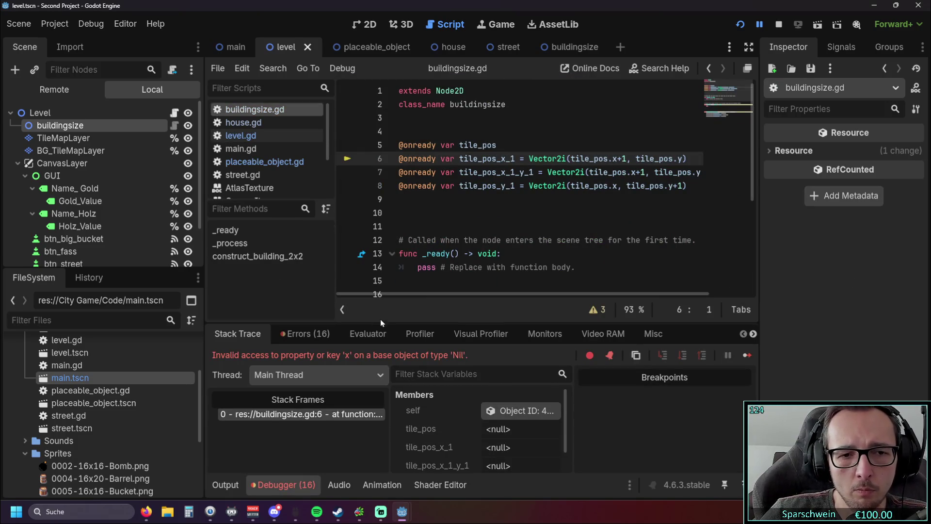
Step: Type tile_pos as Vector2i on line 5 of buildingsize.gd and rerun the game
mouse_move(446, 296)
left_mouse_down()
mouse_move(495, 293)
mouse_move(411, 294)
left_mouse_up()
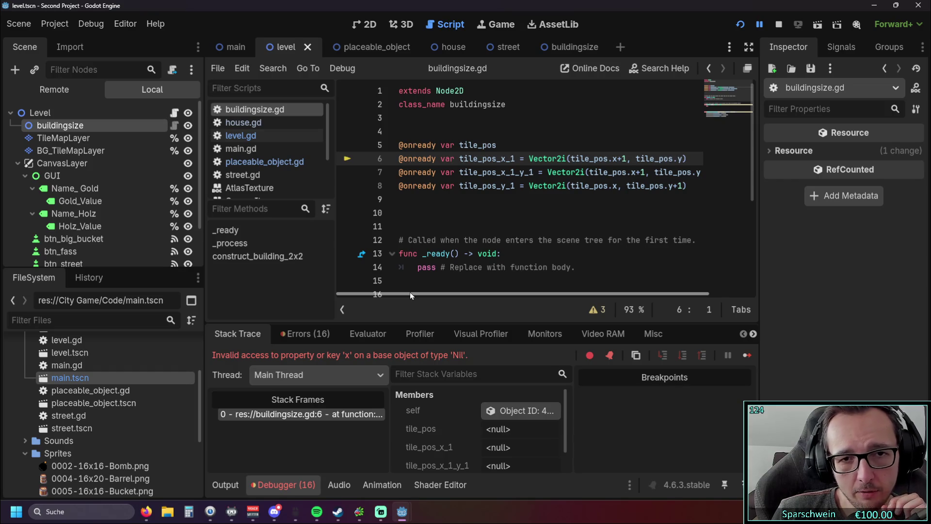
left_click(494, 144)
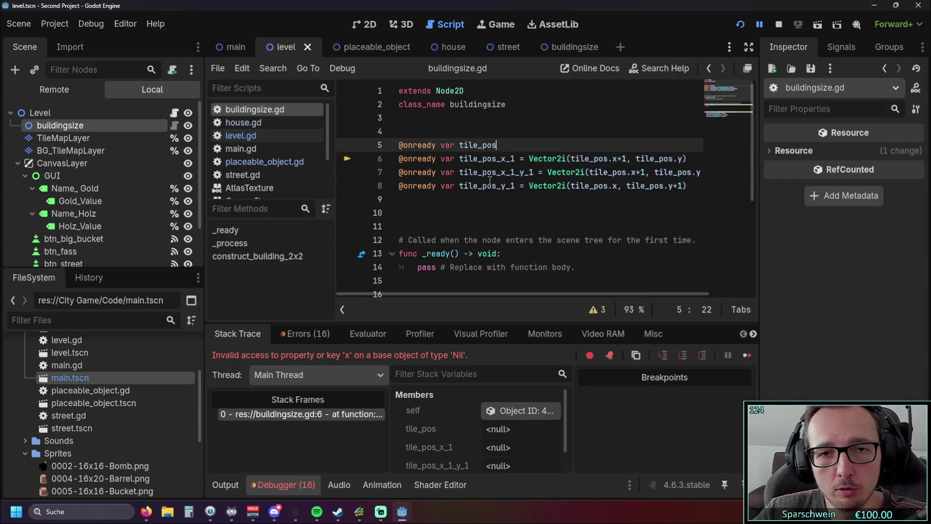
type(" :")
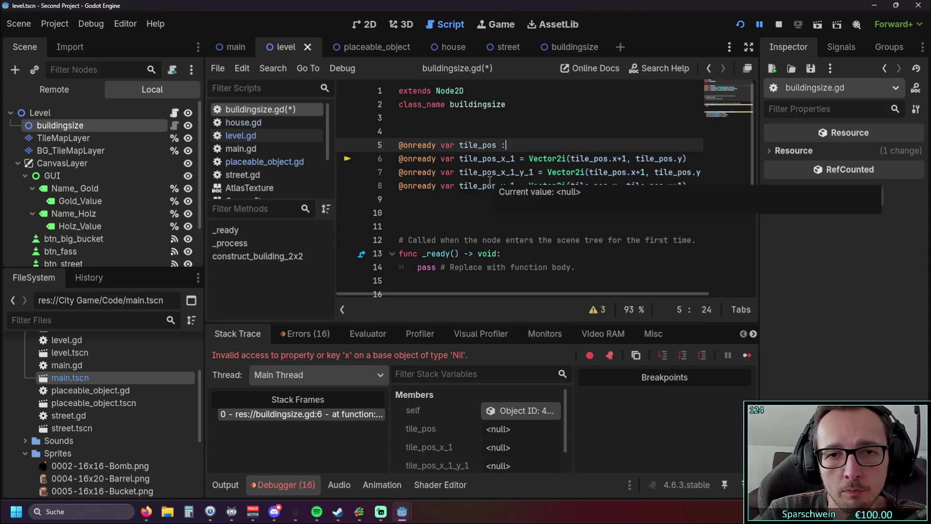
type(" Vector")
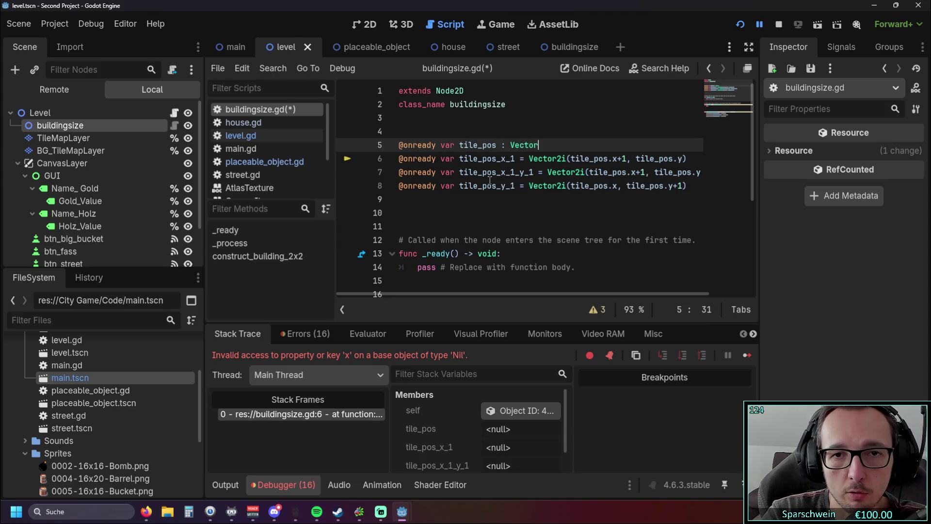
key("Down")
key("Return")
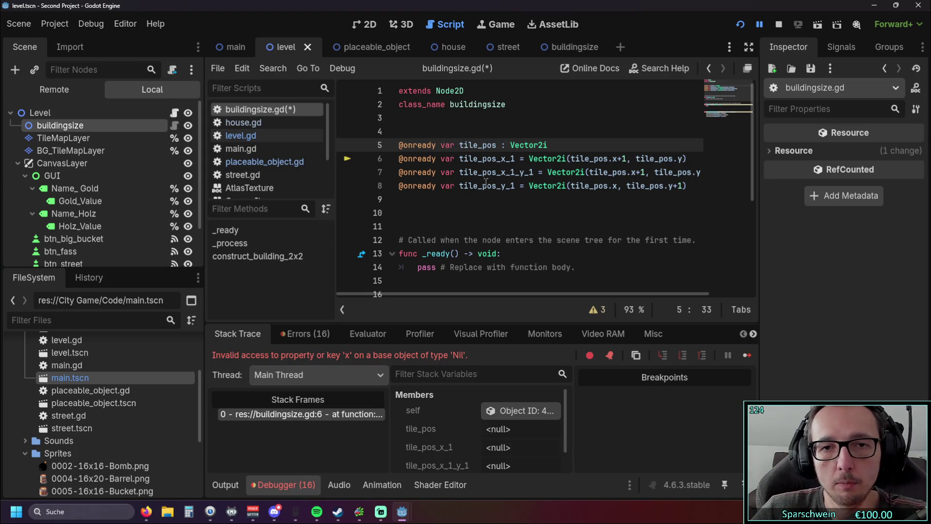
left_click(485, 212)
left_click(740, 24)
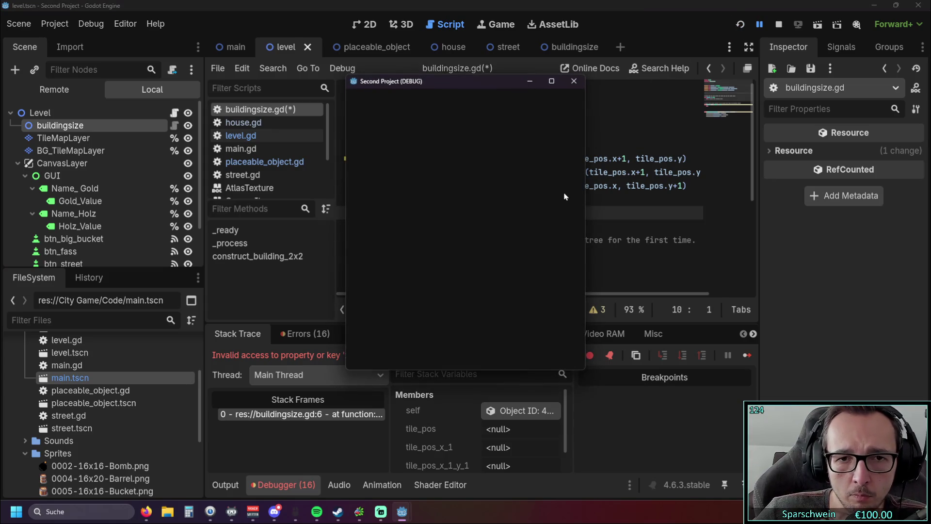
Step: Restart the game and place a big bucket to test building
left_click(573, 81)
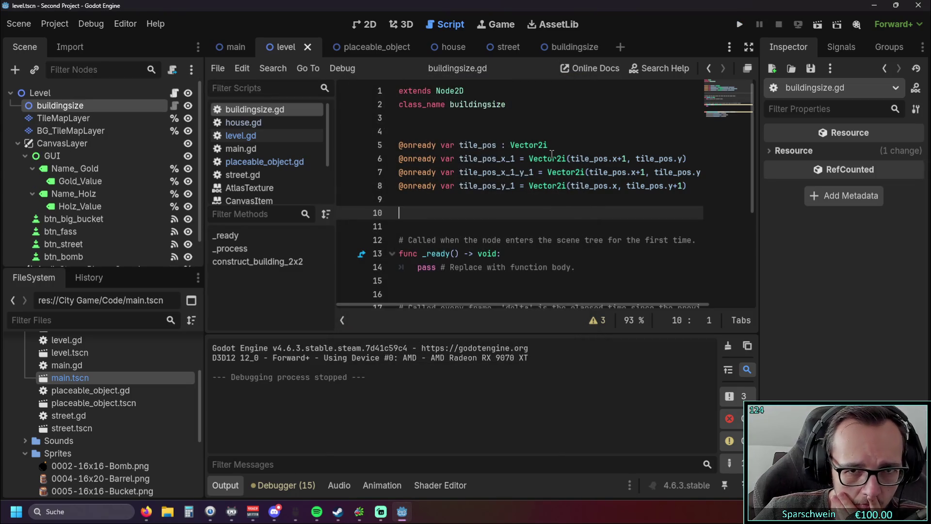
left_click(737, 25)
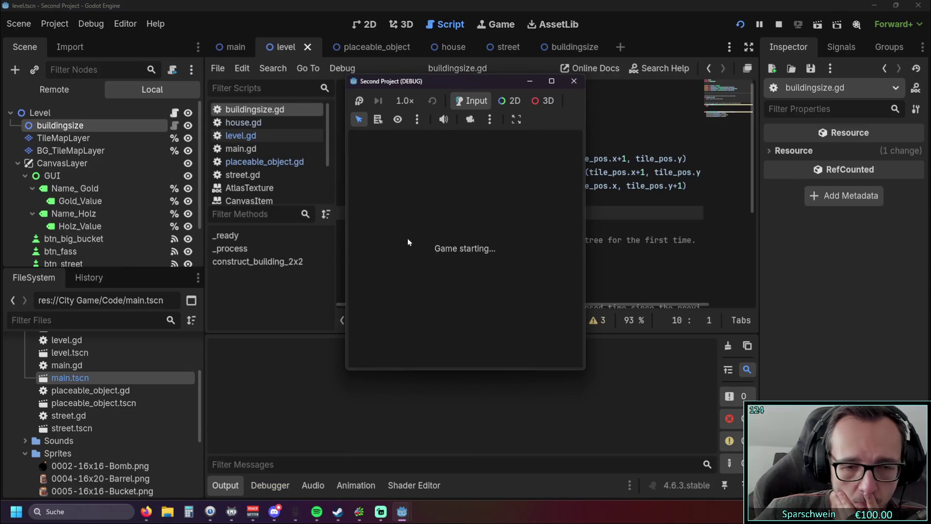
left_click(407, 351)
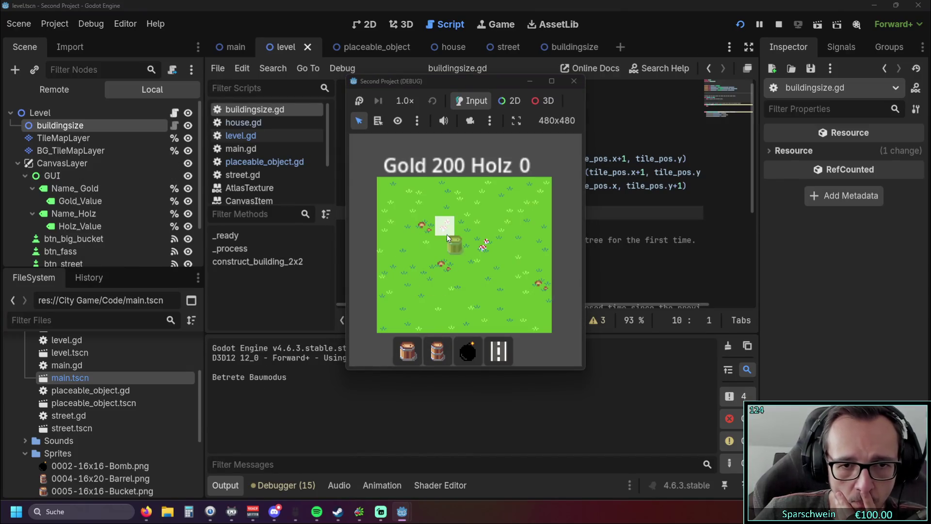
left_click(447, 234)
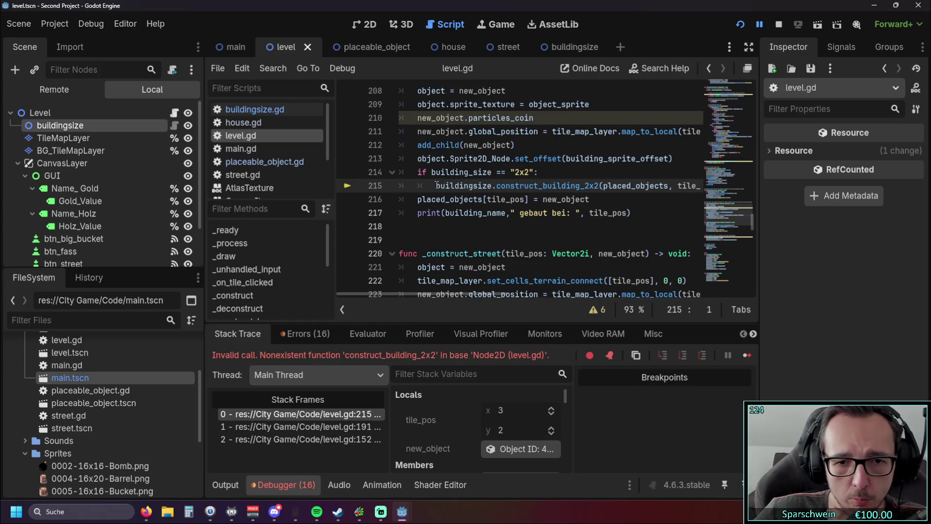
Step: Delete the old Node2D buildingsize declaration on line 32 of level.gd
left_click_drag(753, 221, 764, 72)
scroll(588, 192, "down", 6)
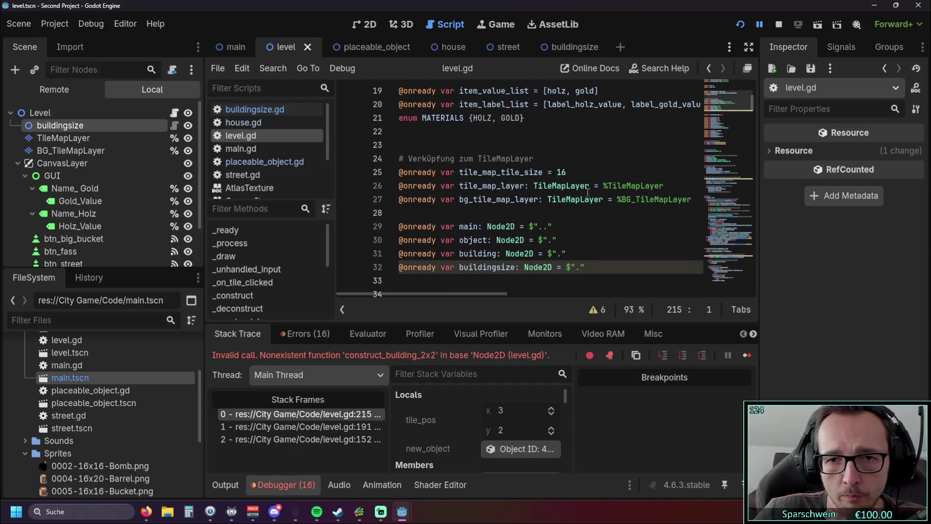
scroll(671, 203, "down", 4)
scroll(581, 186, "up", 2)
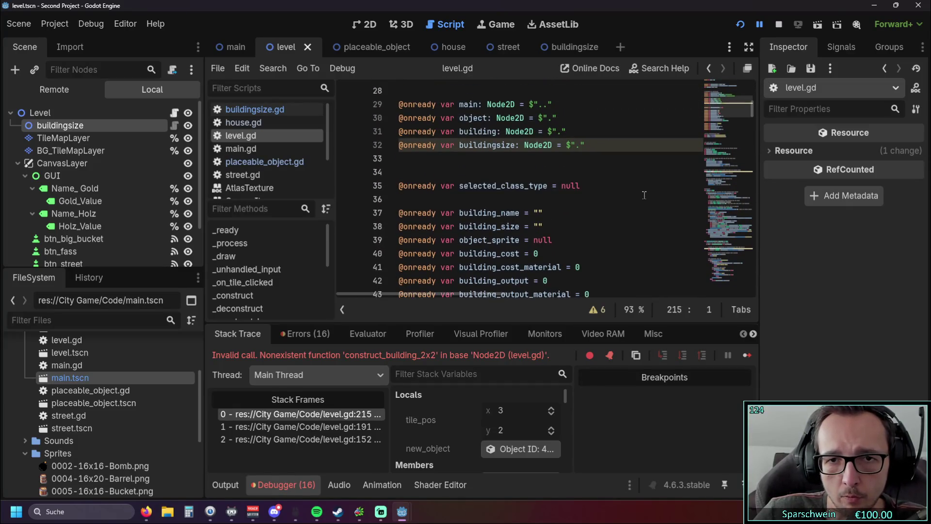
triple_click(581, 186)
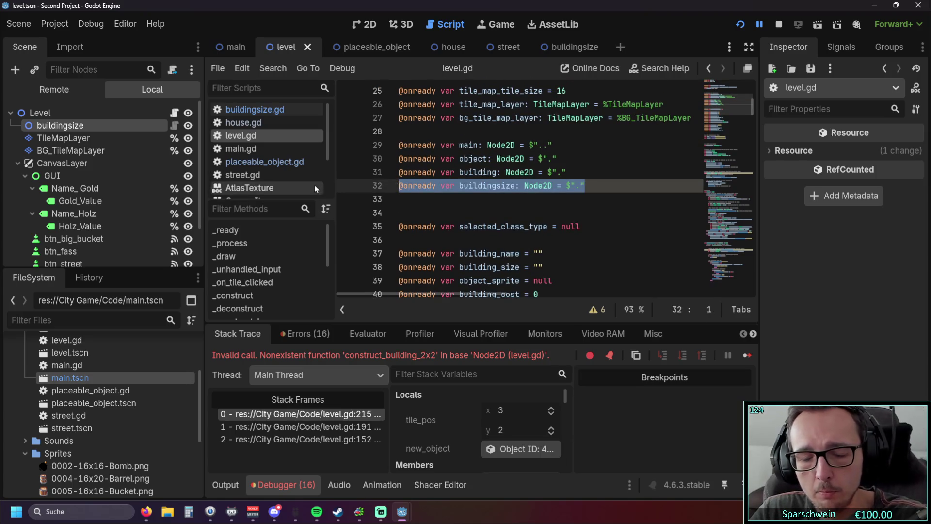
key("BackSpace")
left_click_drag(59, 127, 449, 187)
left_click(456, 213)
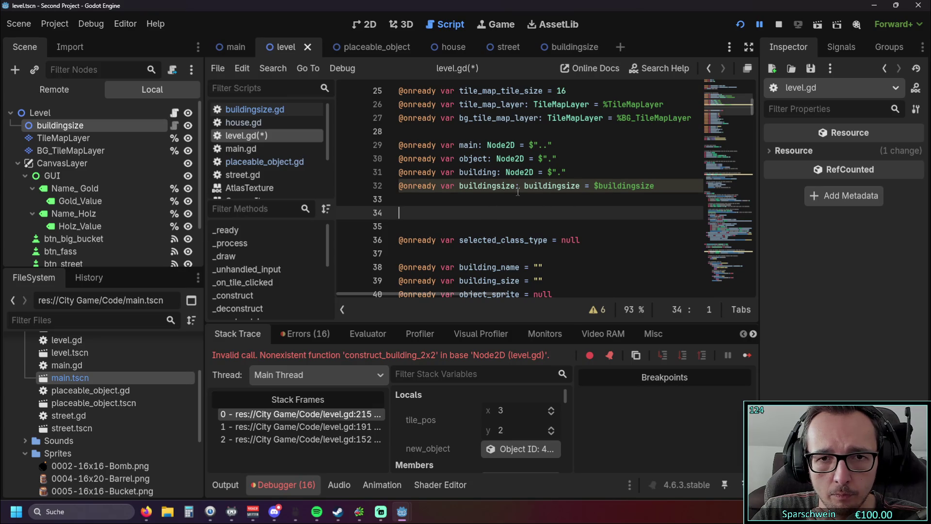
scroll(745, 114, "down", 4)
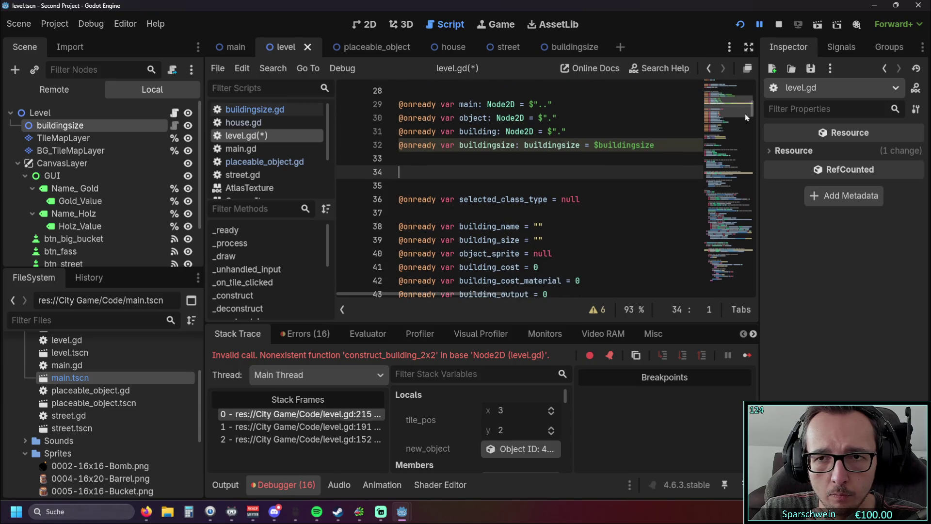
left_click_drag(748, 126, 751, 203)
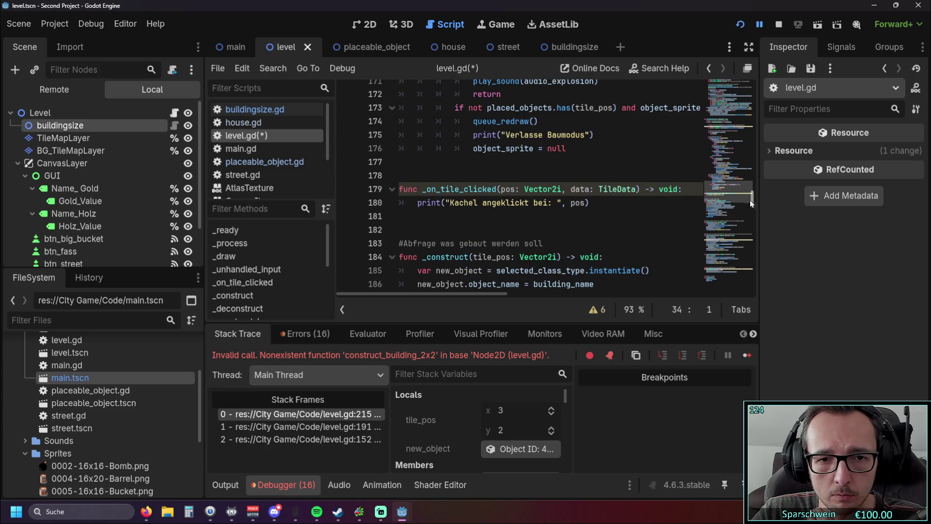
left_click(740, 24)
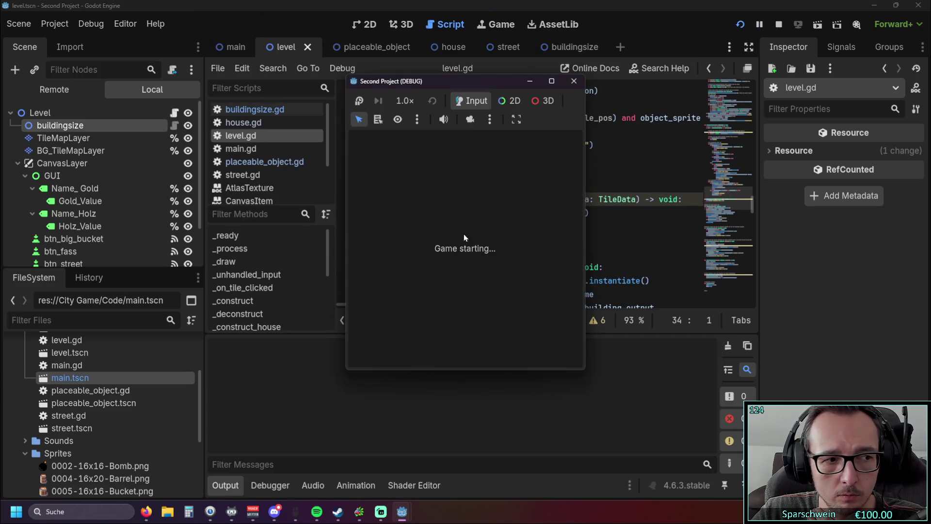
Step: Place a barrel at tile (4,4) and two big buckets nearby, one at (4,1)
left_click(437, 350)
left_click(464, 262)
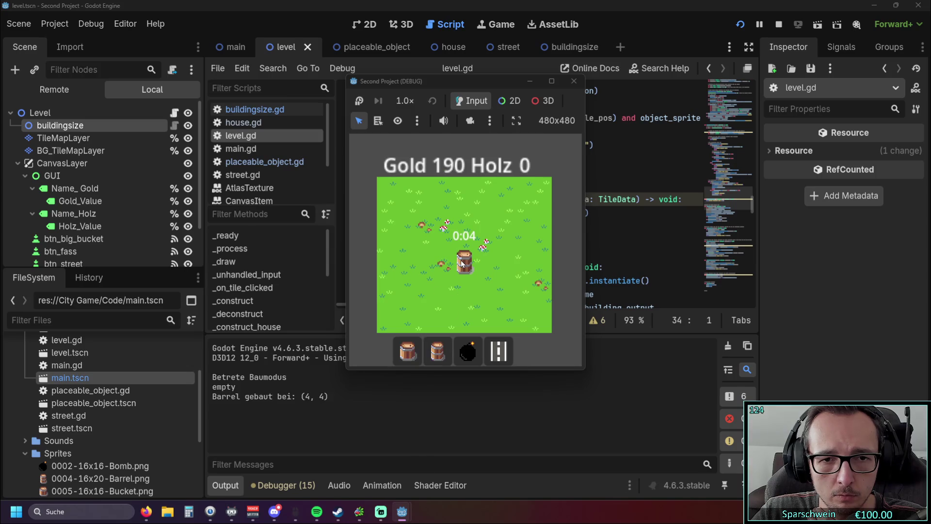
left_click(407, 350)
left_click(423, 253)
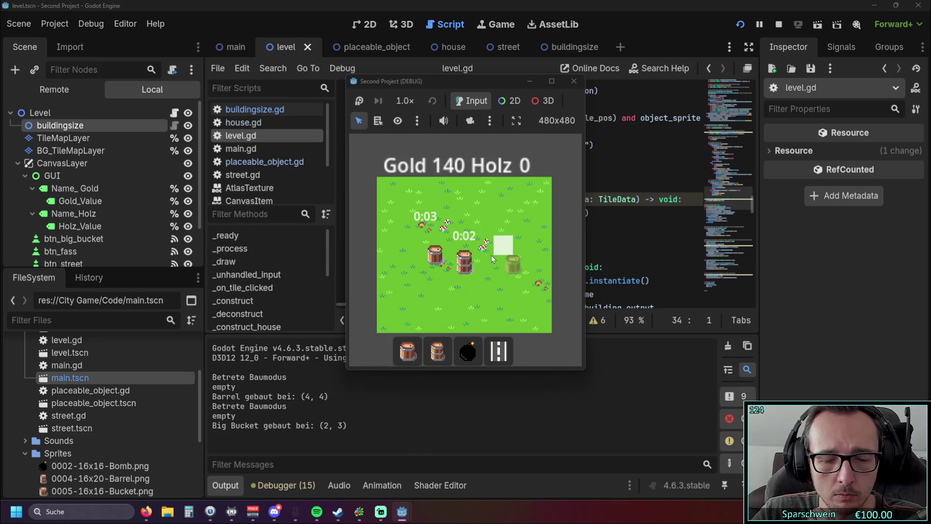
left_click(465, 220)
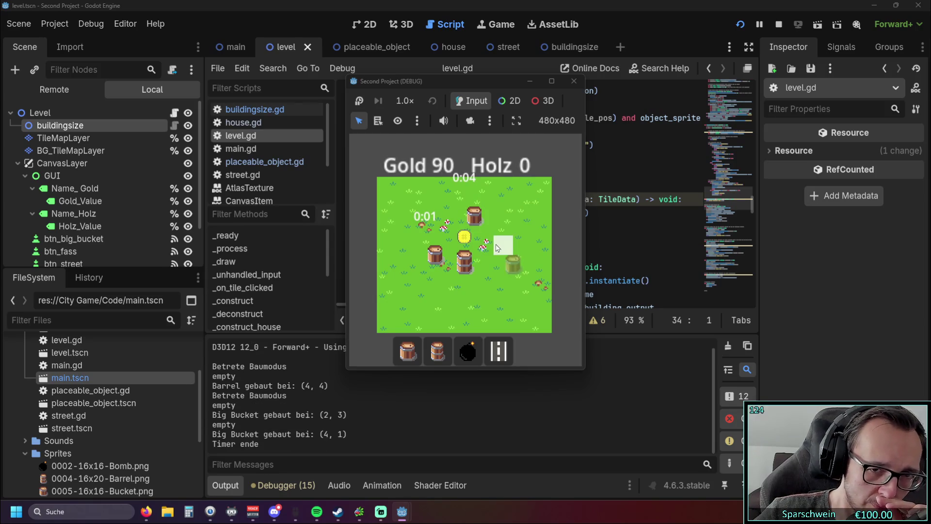
Step: Collect gold from the buildings until Gold reaches 810, then stop the game
left_click(433, 253)
left_click(434, 254)
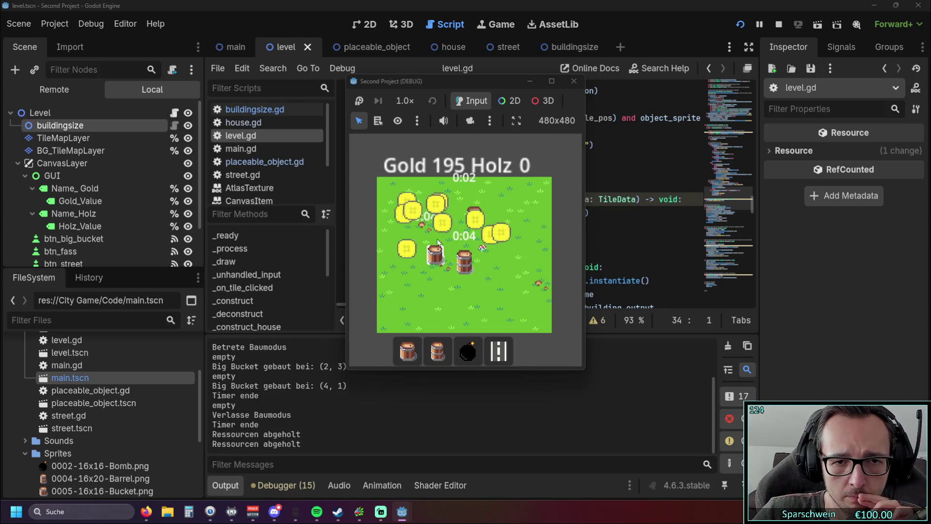
left_click(478, 222)
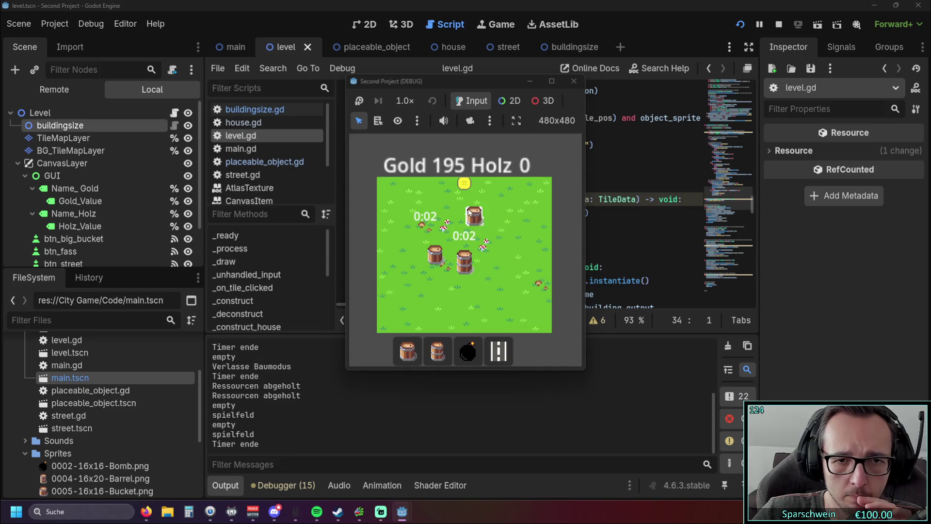
left_click(477, 222)
left_click(464, 260)
left_click(463, 260)
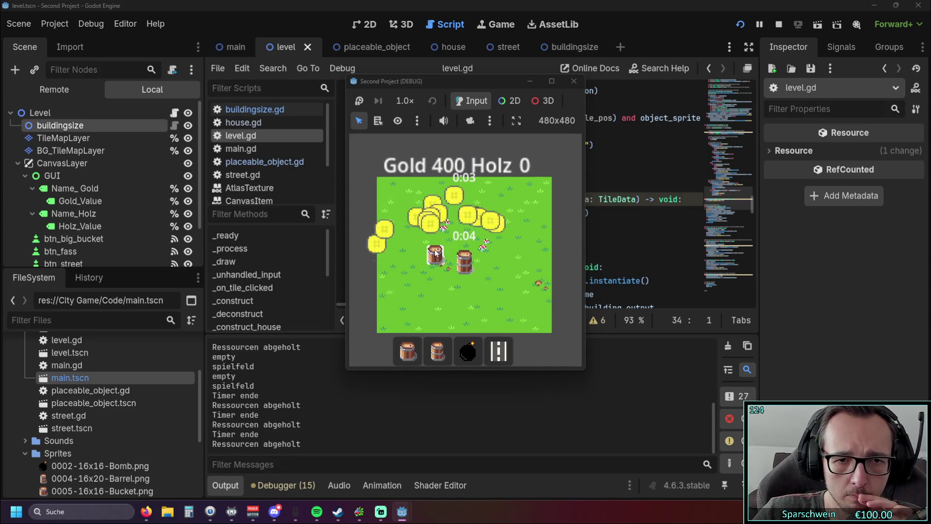
left_click(482, 232)
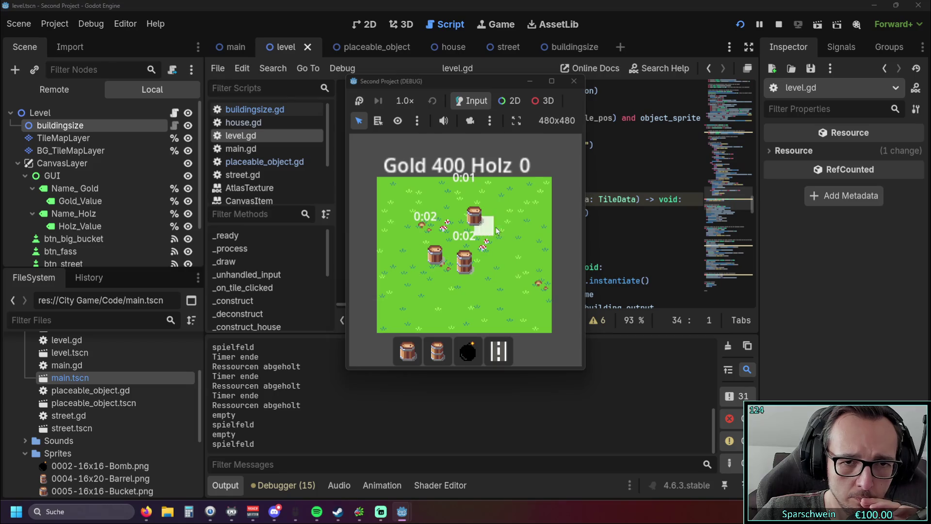
left_click(442, 252)
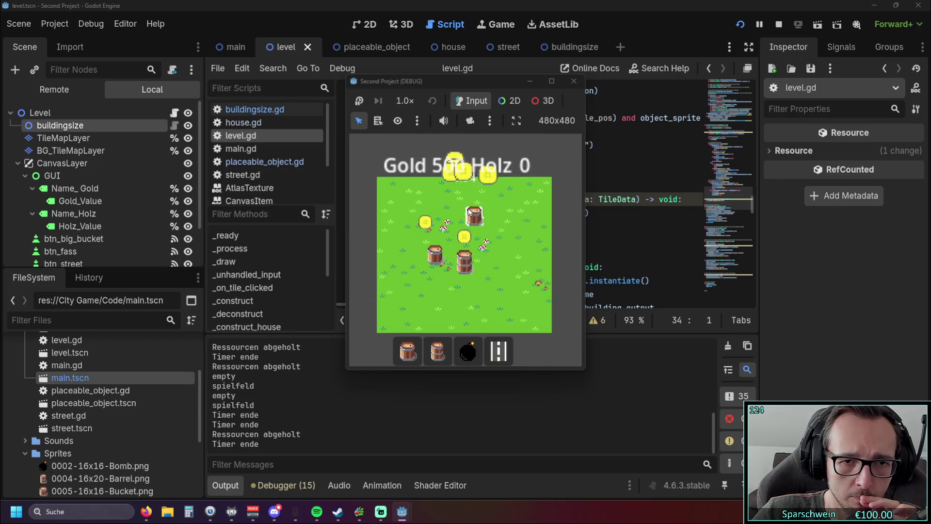
left_click(460, 251)
left_click(459, 251)
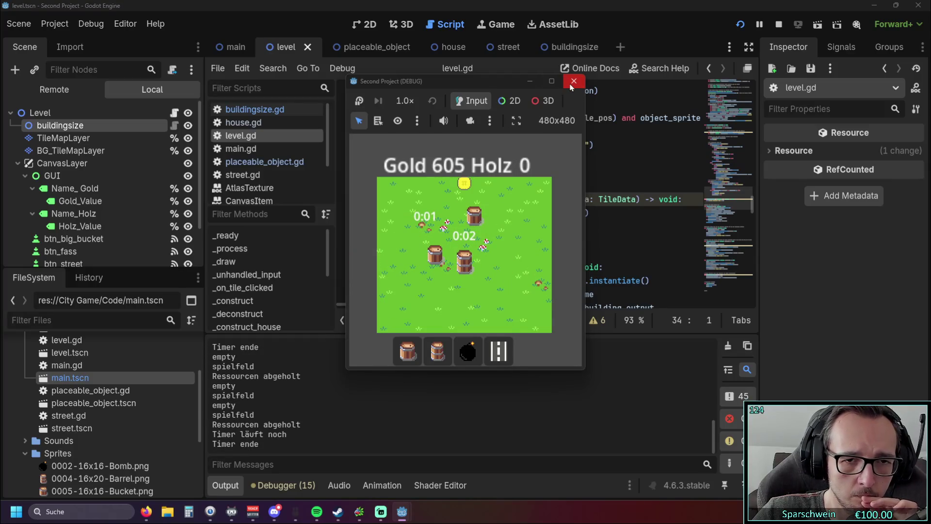
left_click(464, 197)
left_click(414, 231)
left_click(415, 229)
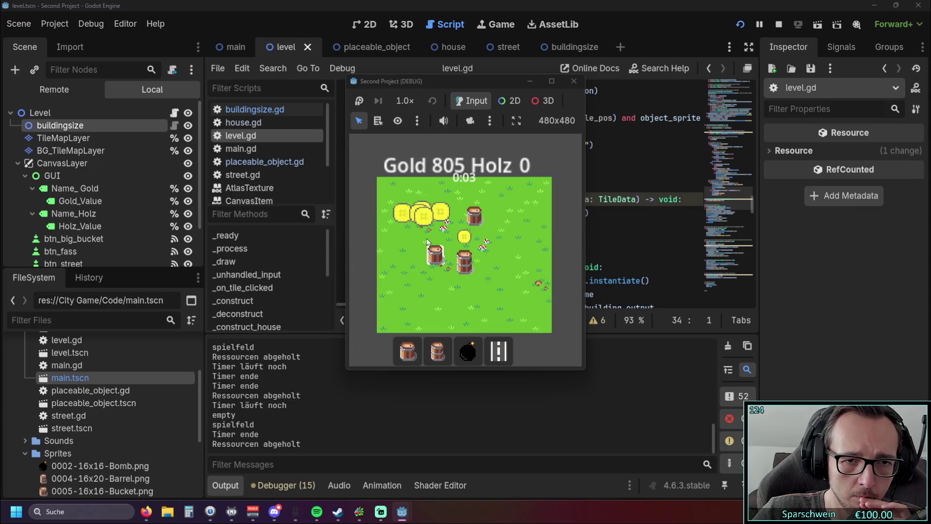
left_click(572, 82)
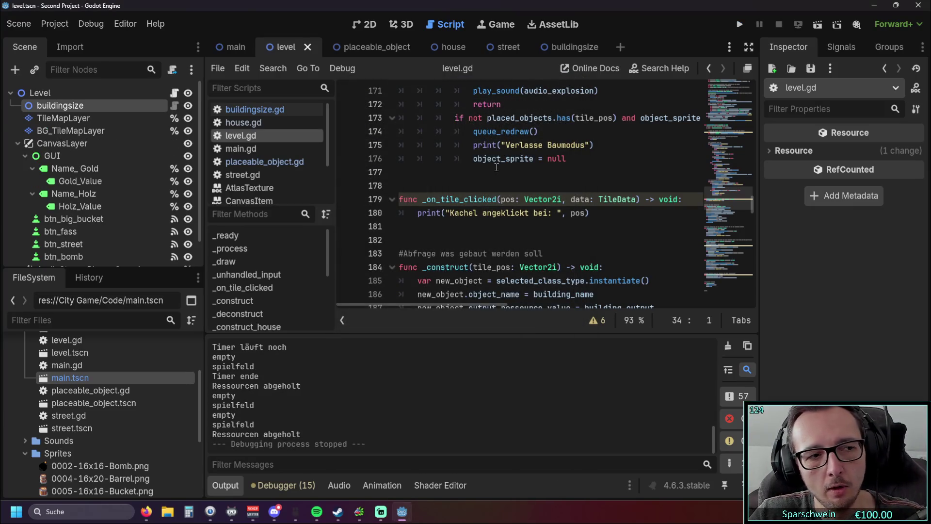
Step: Scroll level.gd to building_size_2x2, then open the buildingsize scene
scroll(496, 226, "down", 20)
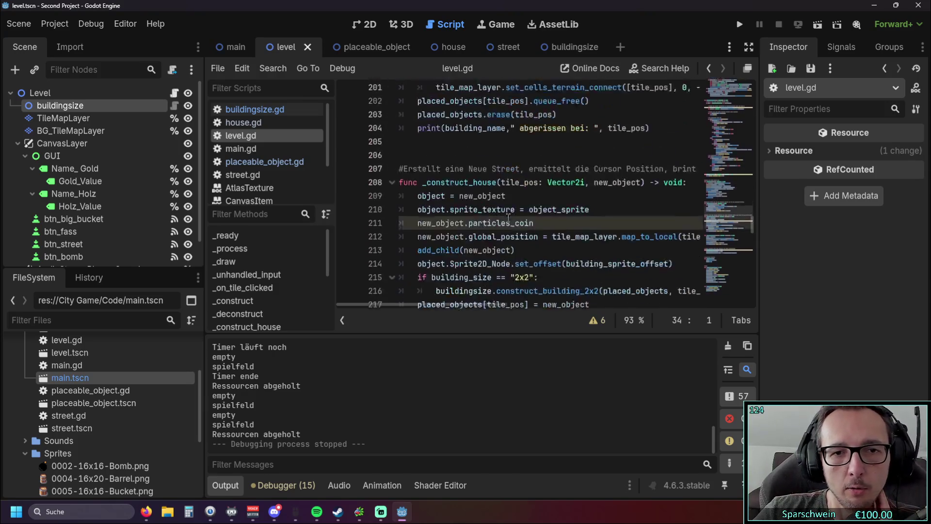
scroll(512, 215, "down", 9)
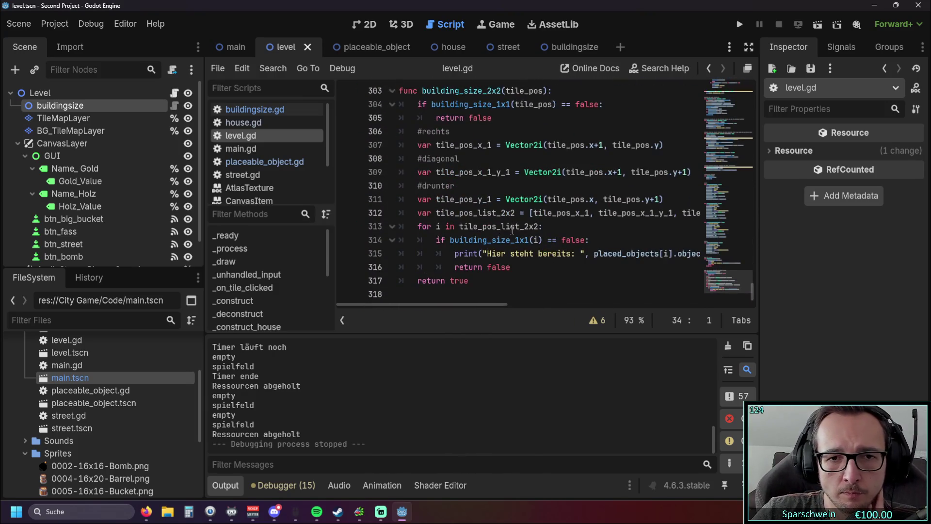
scroll(512, 230, "up", 1)
scroll(517, 237, "down", 1)
scroll(517, 236, "up", 1)
scroll(508, 172, "down", 1)
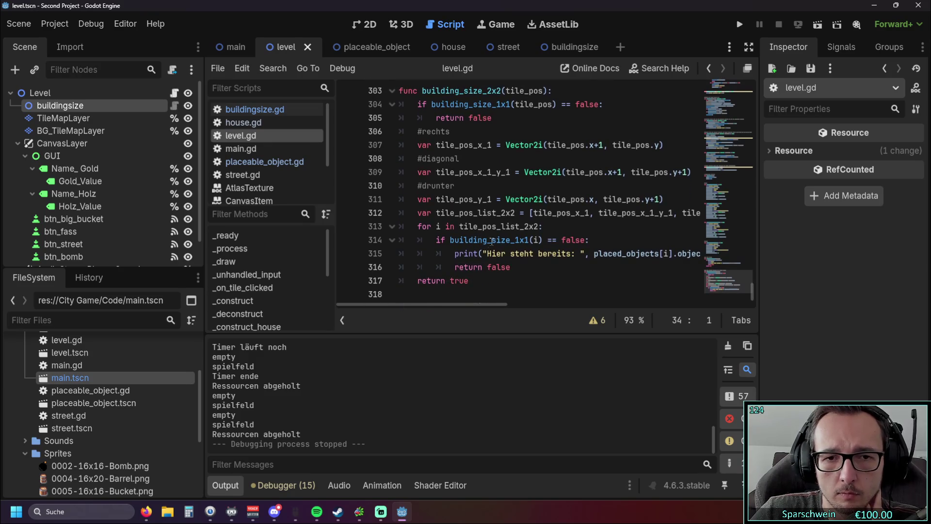
left_click(557, 48)
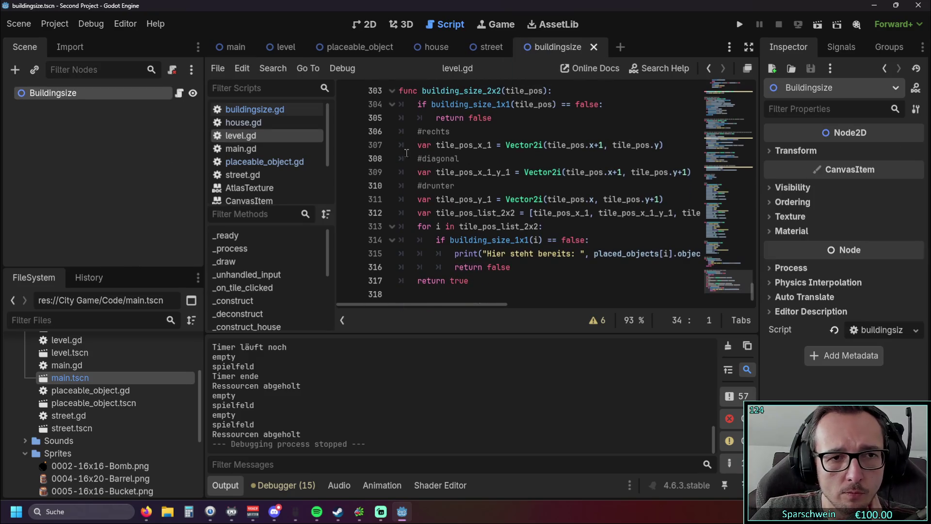
mouse_move(490, 275)
left_mouse_down()
mouse_move(395, 126)
mouse_move(393, 181)
left_mouse_up()
key("ctrl+c")
Step: Cut building_size_2x2 from level.gd and paste it below _process in buildingsize.gd
key("Delete")
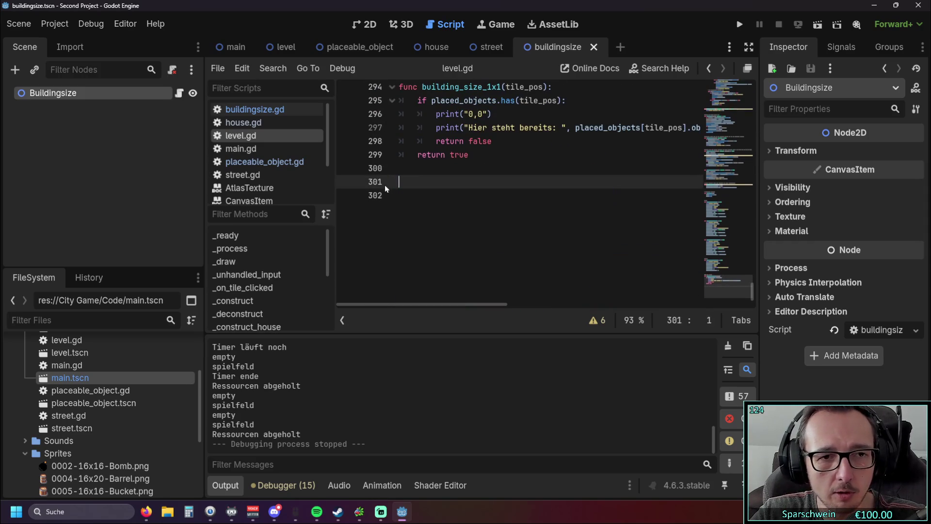
left_click(255, 109)
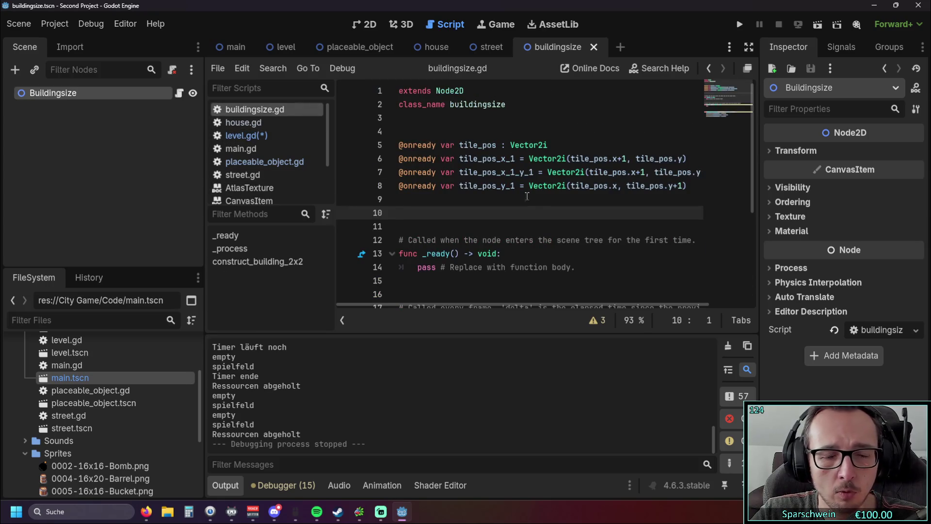
scroll(525, 207, "down", 4)
left_click(451, 212)
key("Return")
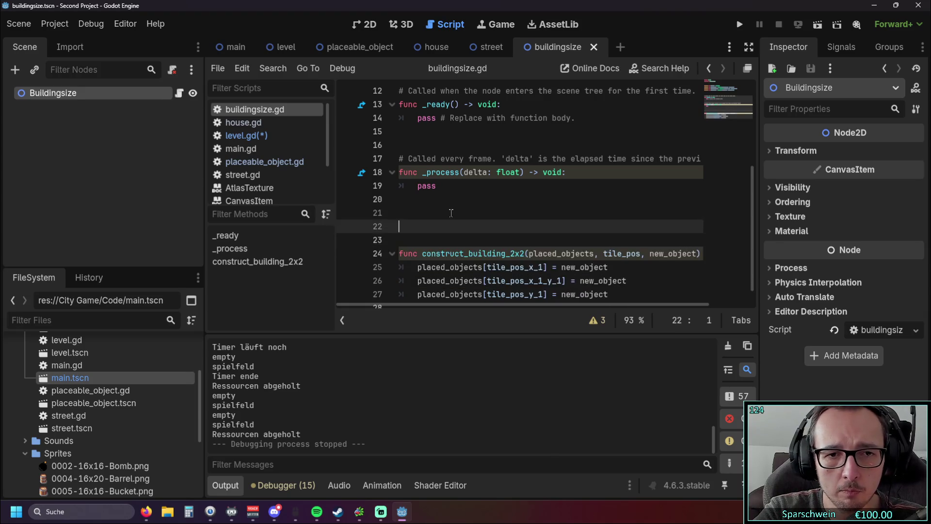
key("Return")
key("Return")
key("Return")
key("ctrl+v")
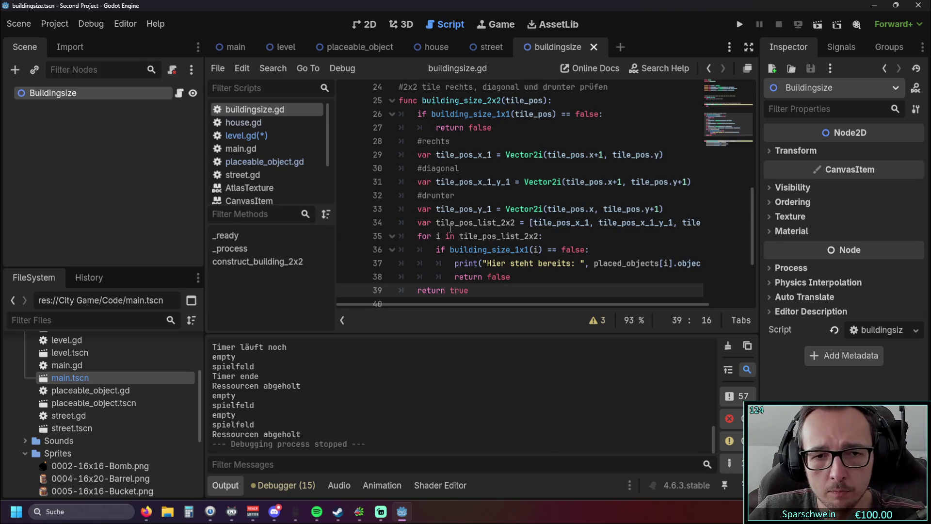
Step: Delete the function's local neighbour-tile variable lines, from #rechts through tile_pos_y_1
scroll(451, 228, "up", 3)
scroll(493, 211, "down", 2)
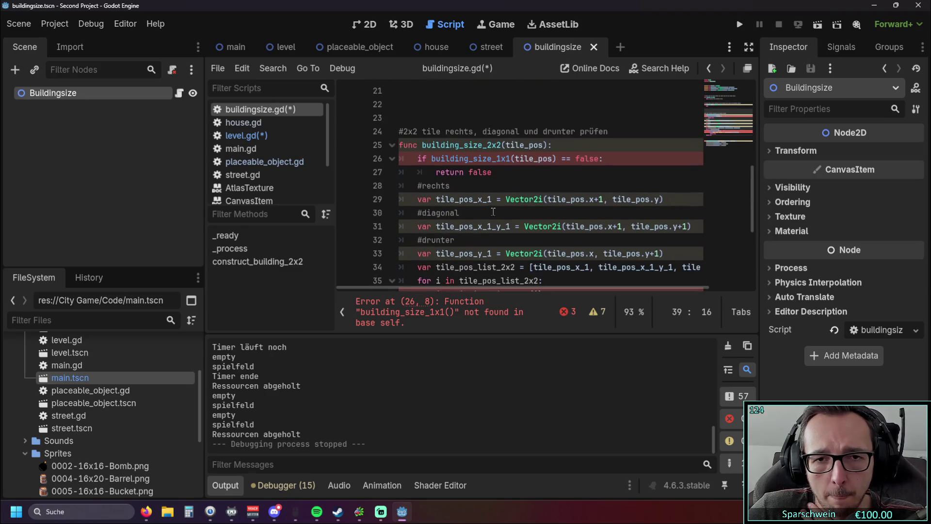
scroll(493, 211, "down", 1)
scroll(510, 211, "down", 1)
scroll(520, 214, "up", 1)
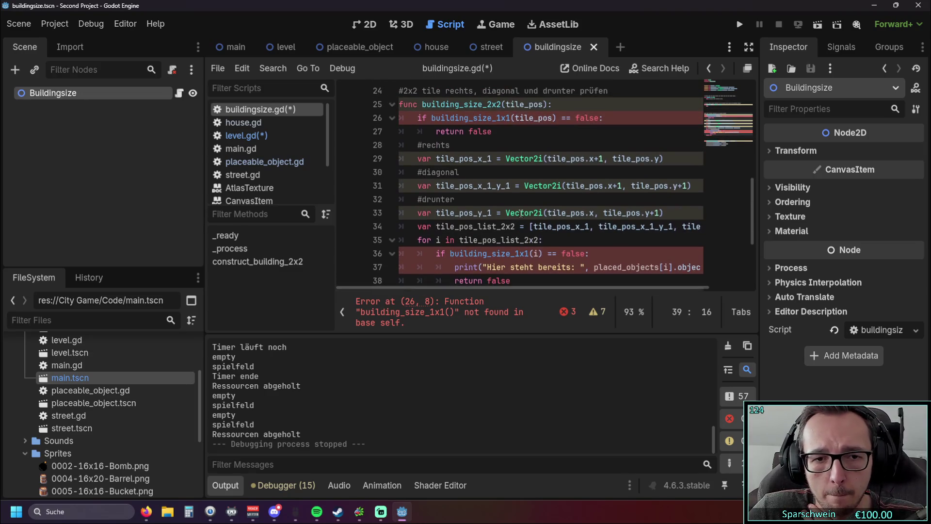
mouse_move(521, 210)
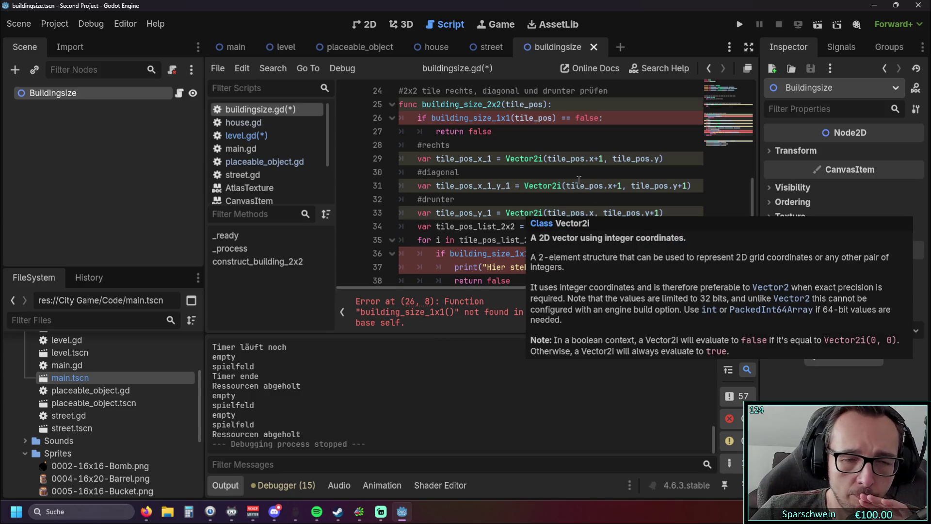
scroll(578, 179, "up", 1)
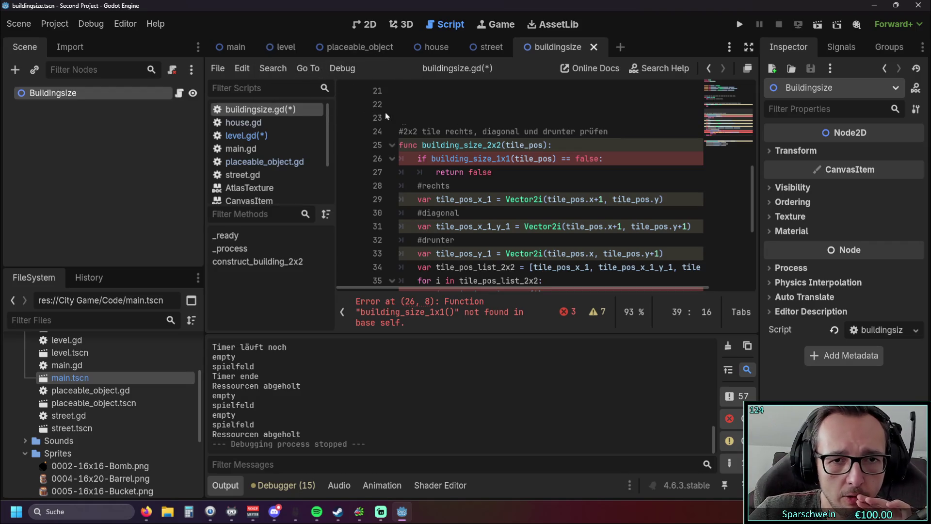
scroll(428, 137, "down", 1)
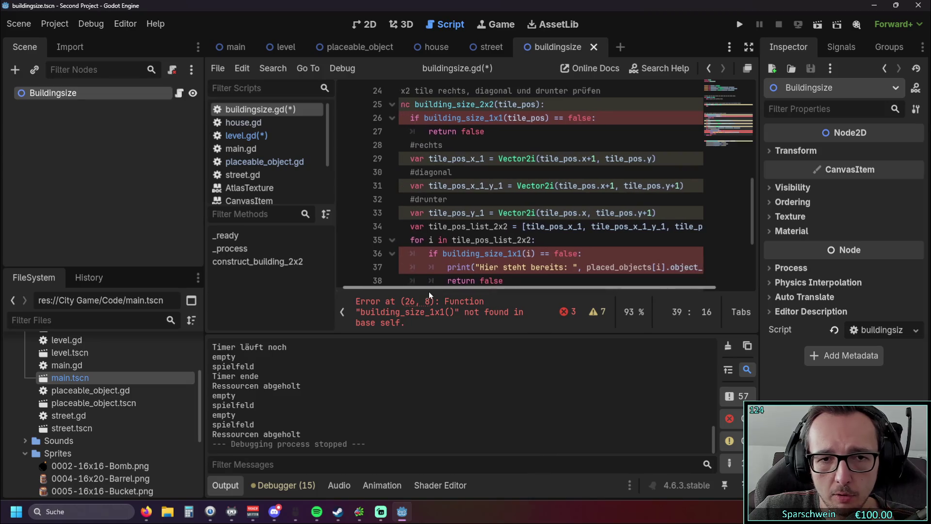
left_click_drag(675, 214, 319, 141)
key("BackSpace")
key("BackSpace")
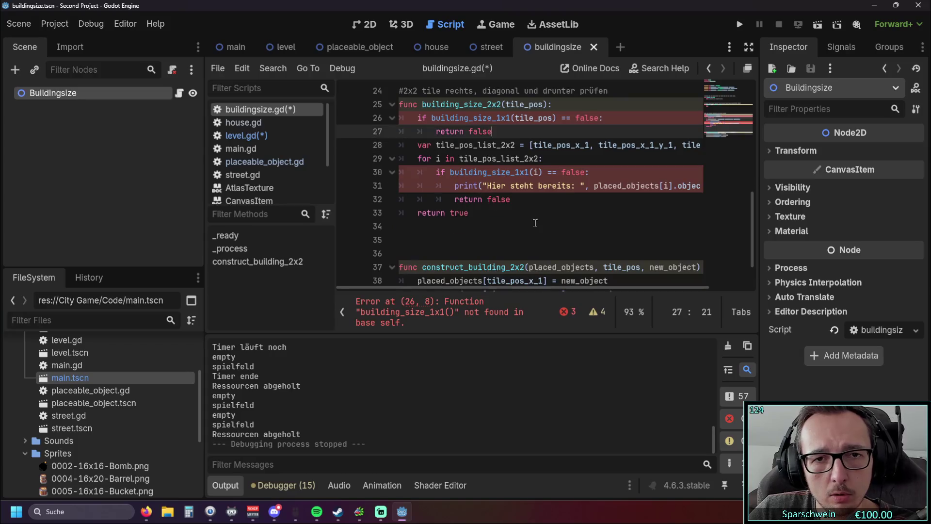
left_click(527, 218)
scroll(524, 209, "up", 1)
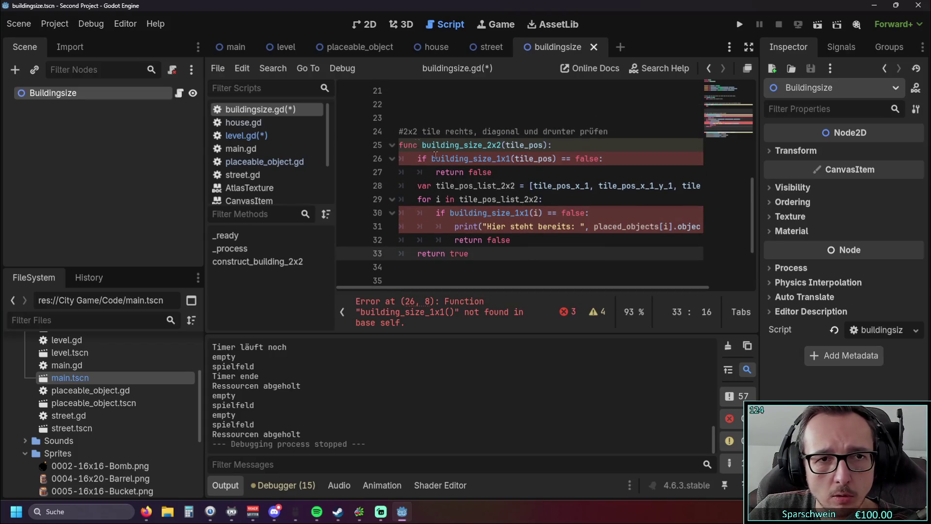
left_click(245, 135)
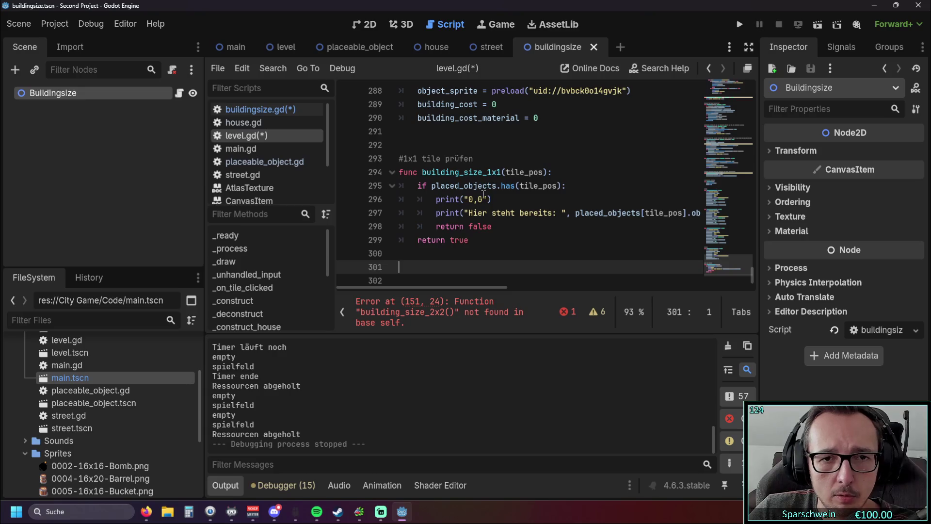
Step: Move the building_size_1x1 function from level.gd into buildingsize.gd
left_click_drag(487, 240, 356, 162)
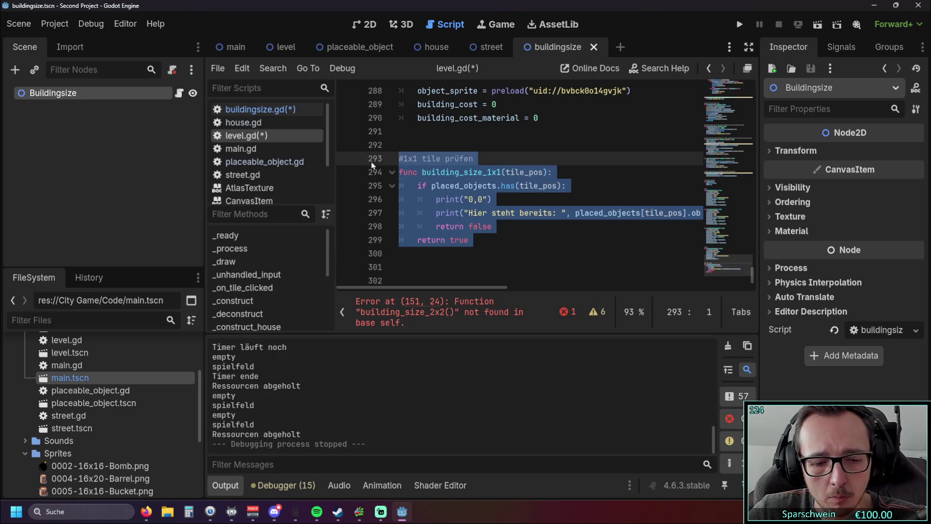
key("ctrl+x")
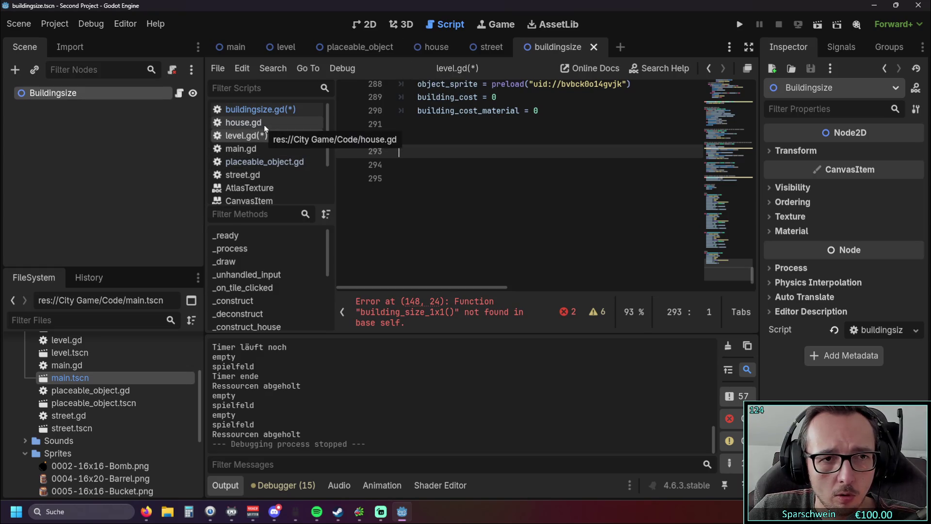
left_click(260, 109)
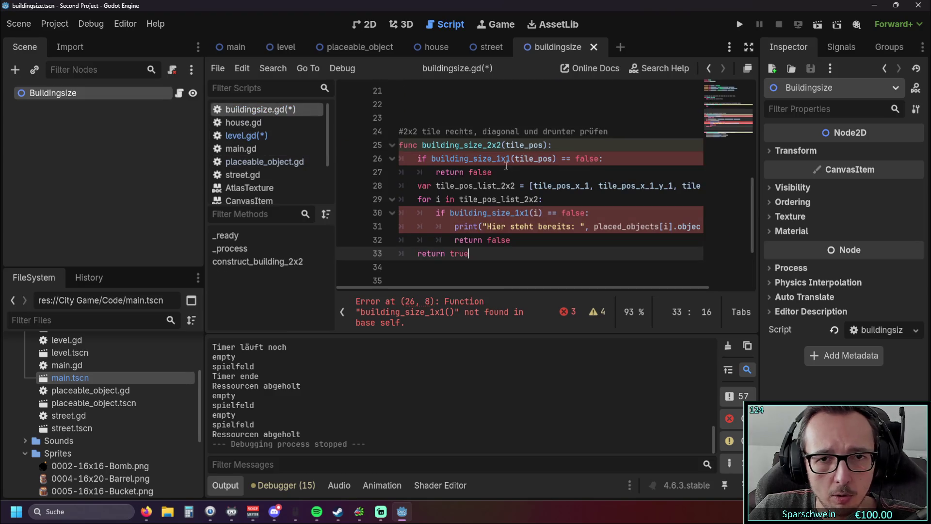
key("ctrl+z")
key("ctrl+z")
key("ctrl+z")
key("ctrl+z")
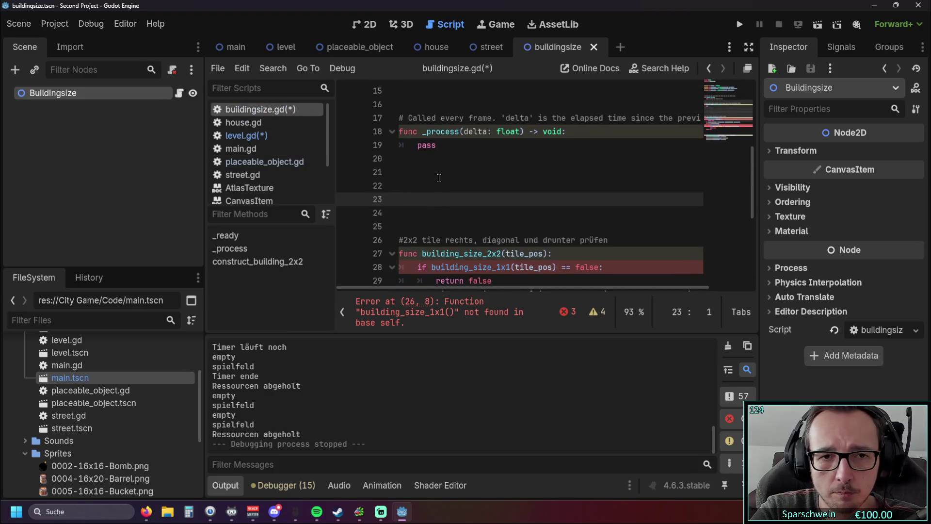
Step: Add a placed_objects parameter to both building_size_1x1 and building_size_2x2
scroll(455, 171, "down", 2)
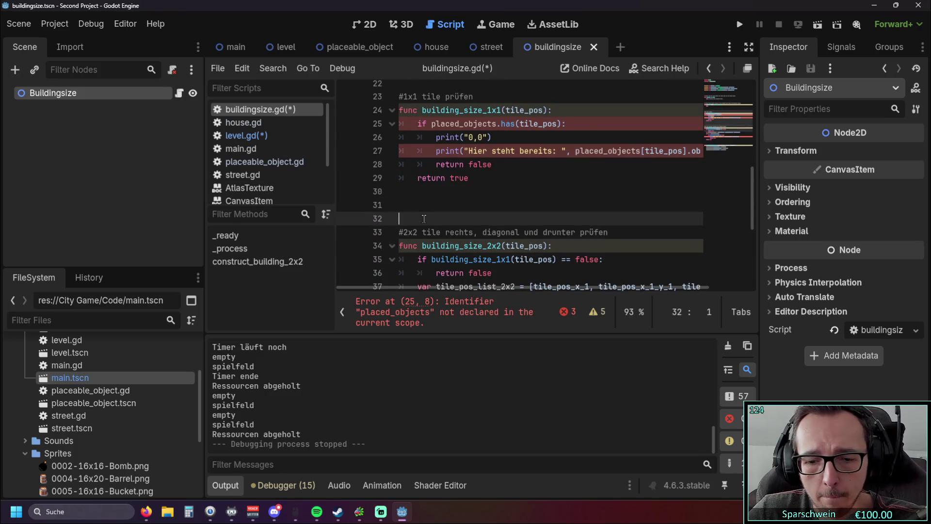
scroll(513, 195, "up", 1)
left_click(517, 205)
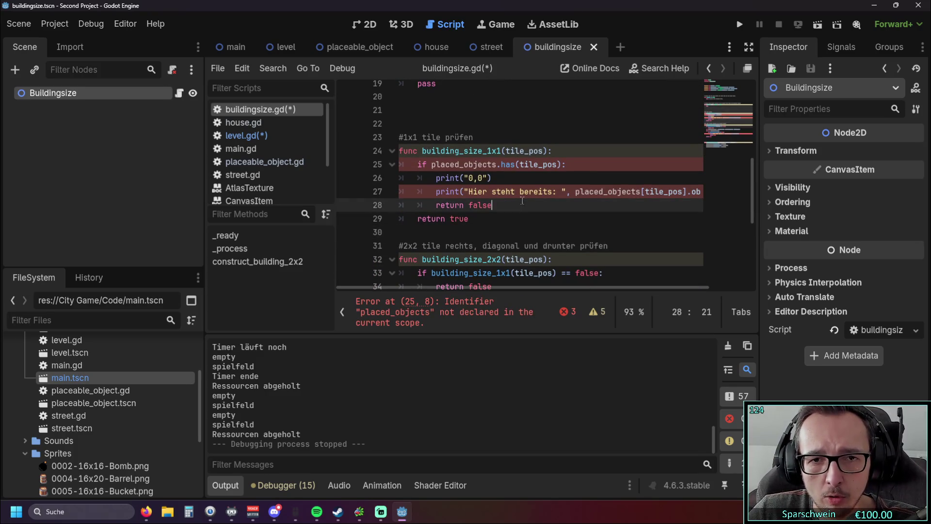
left_click_drag(432, 165, 498, 164)
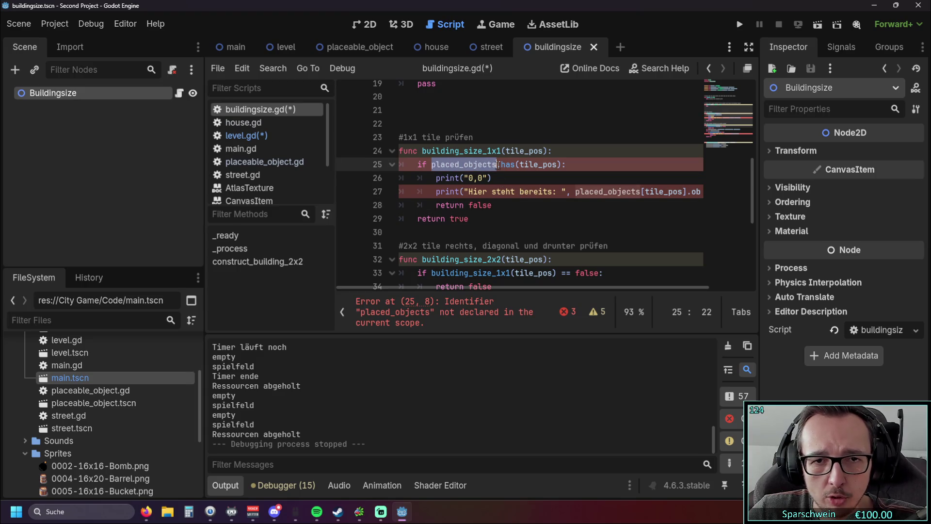
left_click(506, 150)
type("placed_objects,")
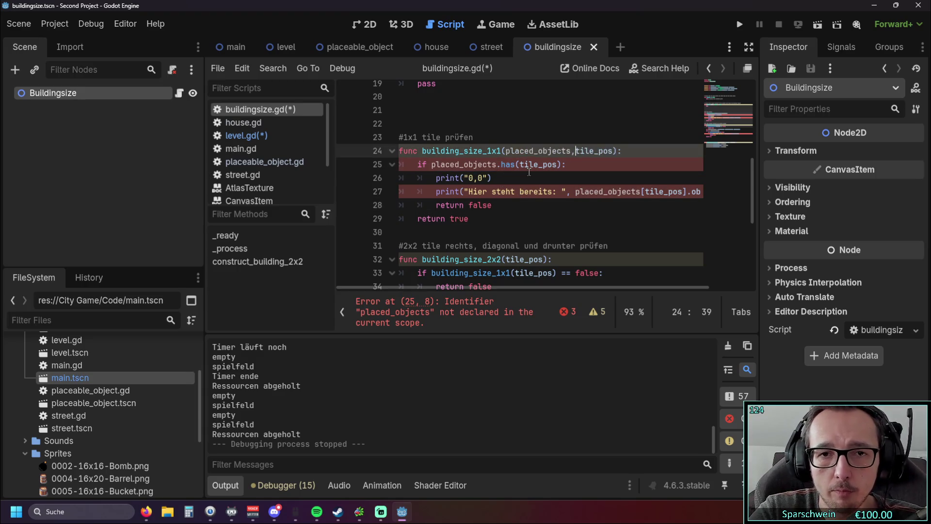
left_click(517, 219)
scroll(517, 211, "down", 1)
left_click(506, 219)
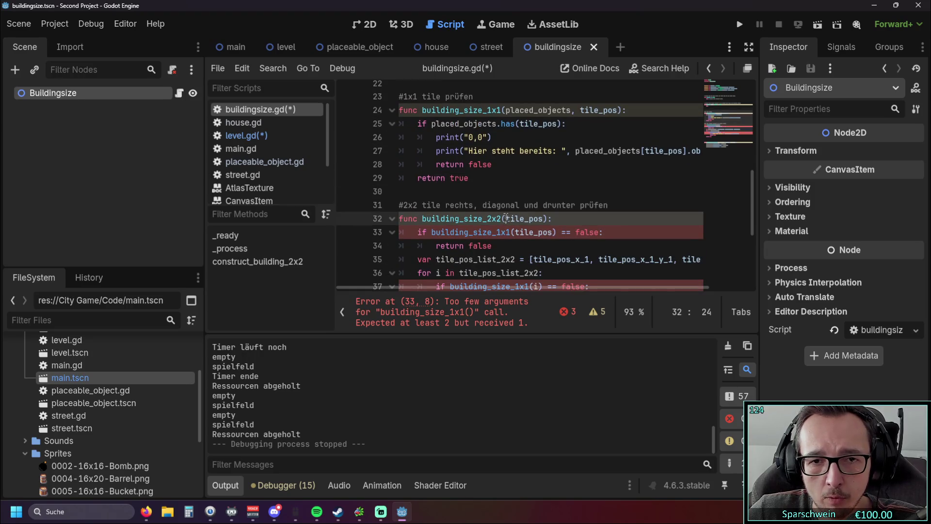
scroll(533, 209, "down", 1)
type("placed_objects")
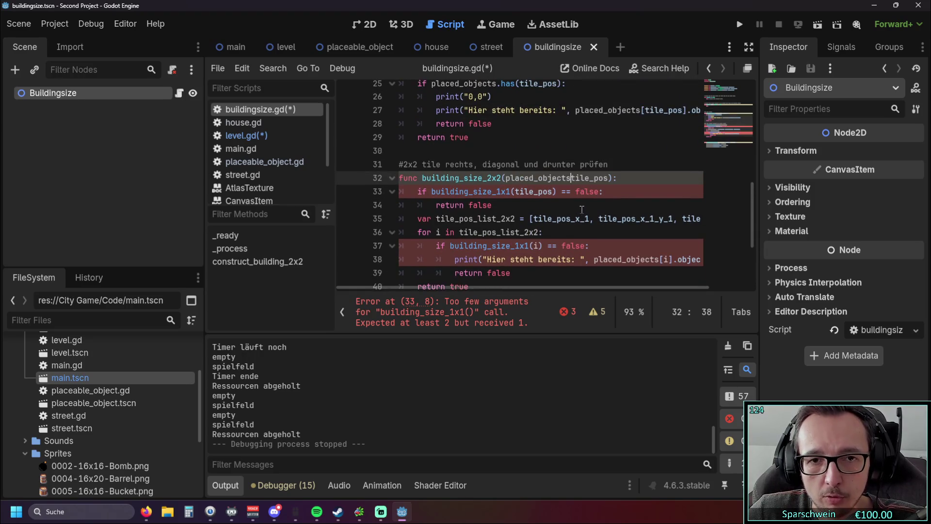
type(",")
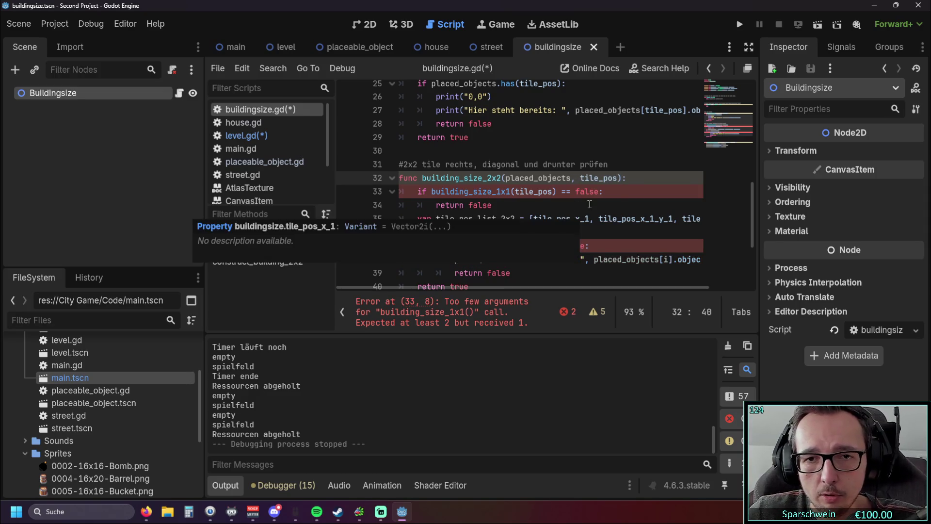
left_click(590, 203)
Step: Pass placed_objects into the building_size_1x1 calls inside building_size_2x2, including line 37
scroll(587, 202, "up", 2)
scroll(481, 155, "down", 2)
scroll(465, 136, "up", 2)
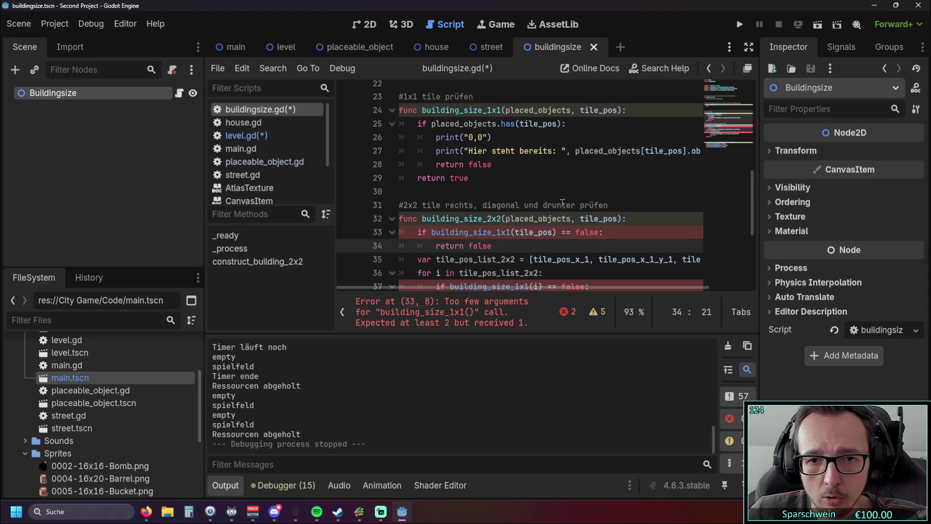
left_click(506, 232)
type("placed_objects,")
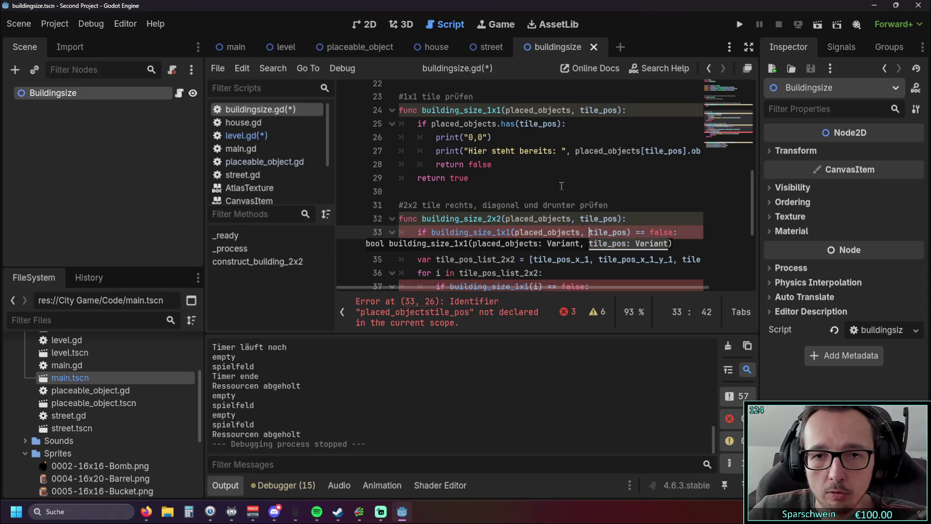
scroll(561, 186, "down", 1)
left_click(534, 246)
type("placed_objects,")
Step: Review building_size_2x2 in buildingsize.gd to confirm it is error-free
left_click(583, 193)
scroll(613, 178, "down", 1)
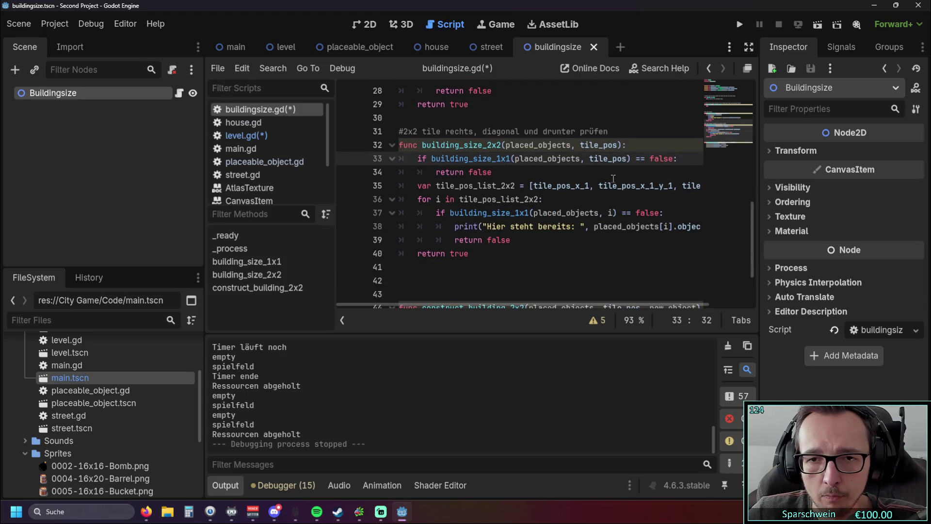
mouse_move(607, 180)
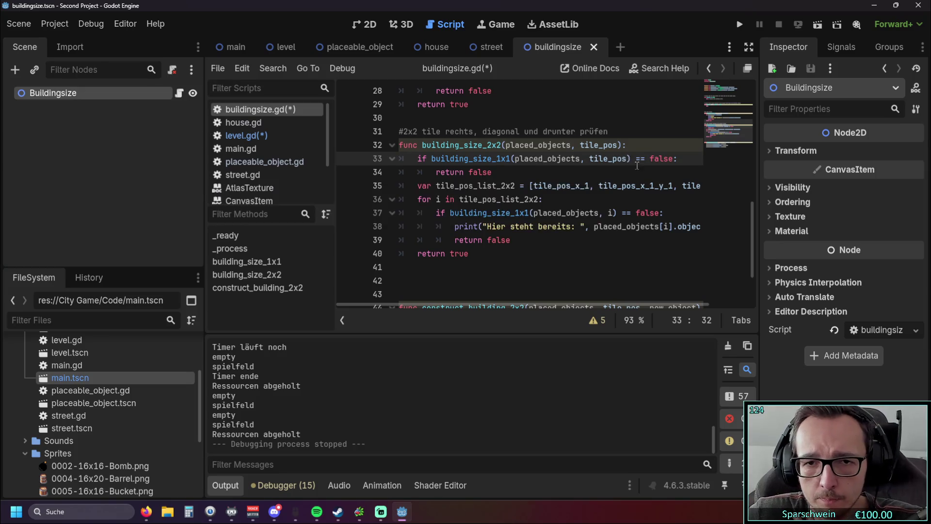
scroll(640, 173, "up", 1)
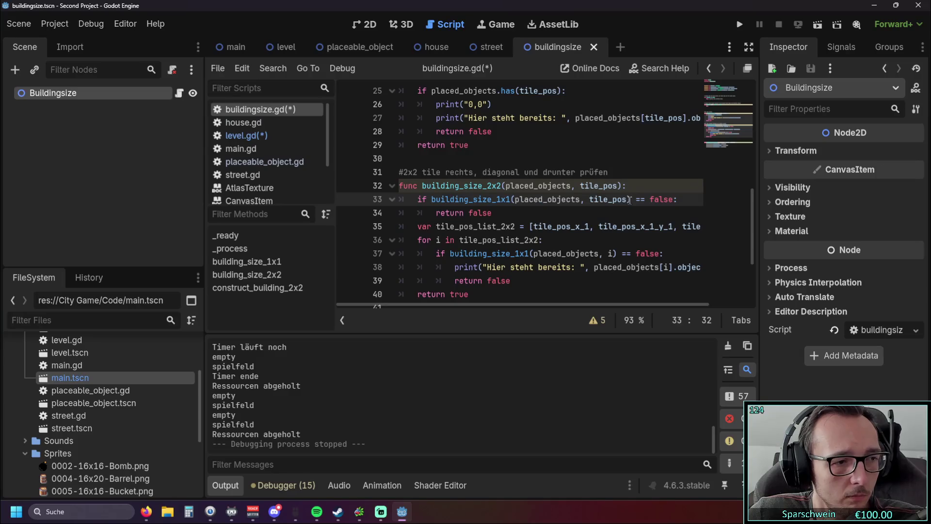
mouse_move(629, 202)
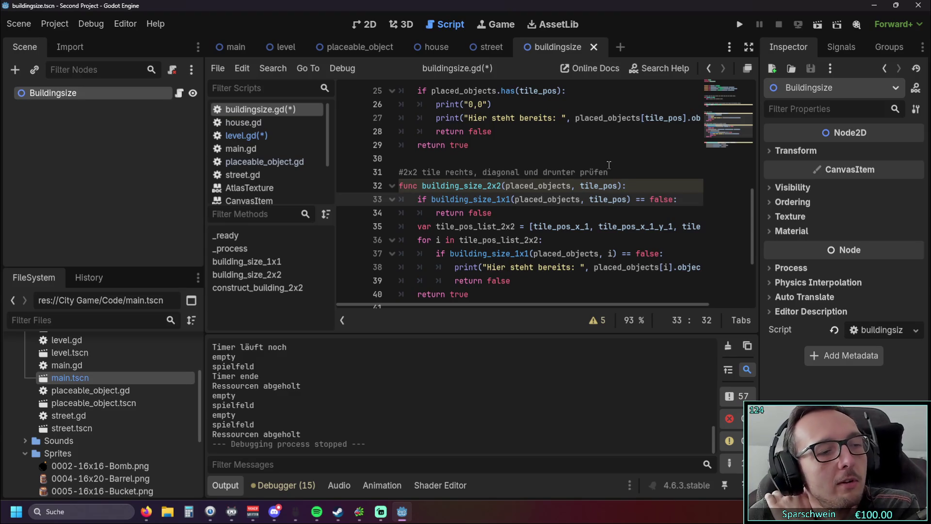
scroll(609, 209, "down", 3)
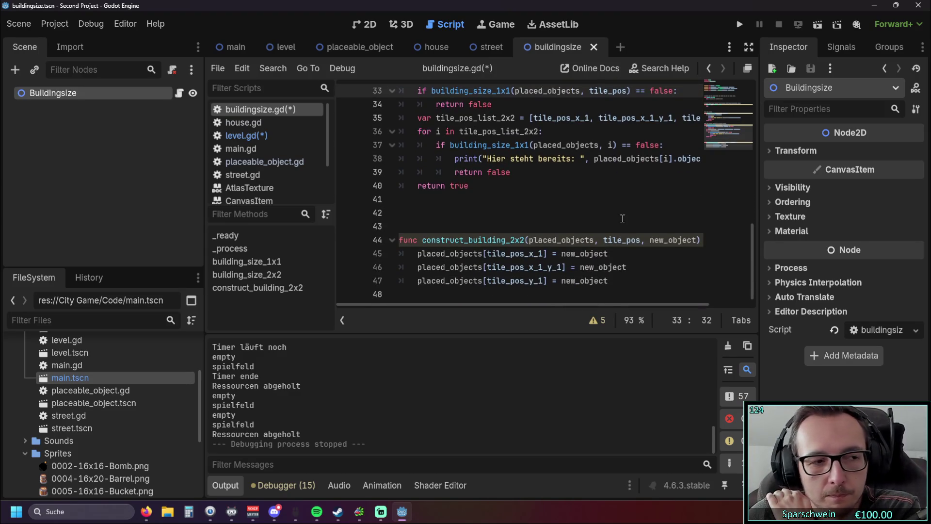
scroll(565, 228, "up", 7)
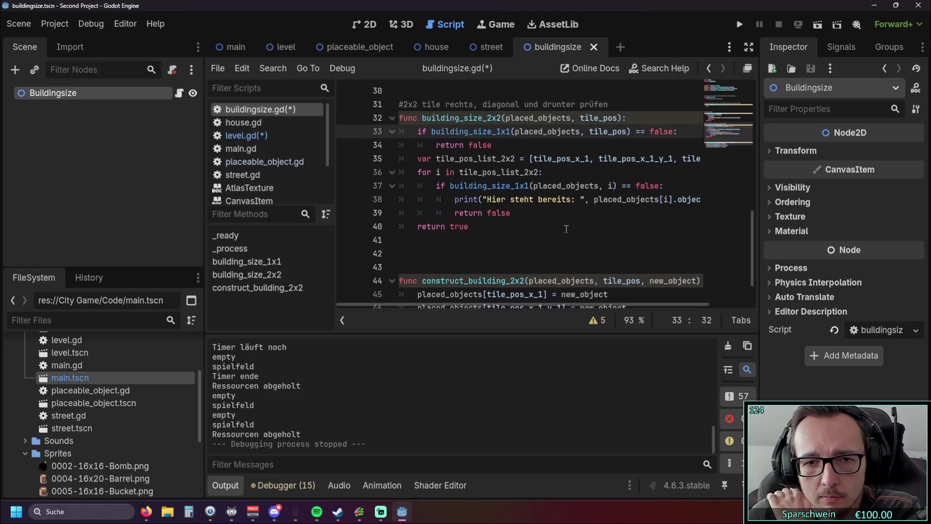
scroll(565, 228, "up", 2)
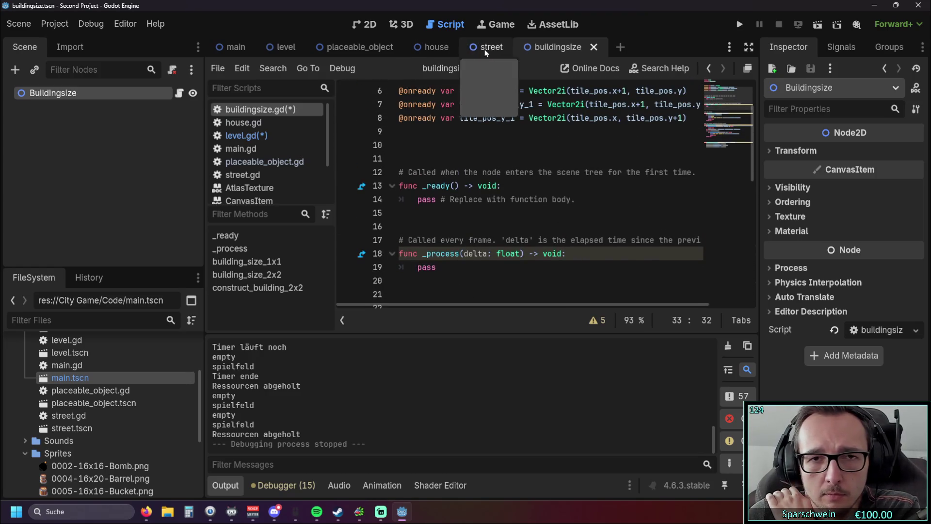
left_click(244, 135)
Step: Add placed_objects as the first argument to the size-check calls on lines 148 and 151
left_click(448, 314)
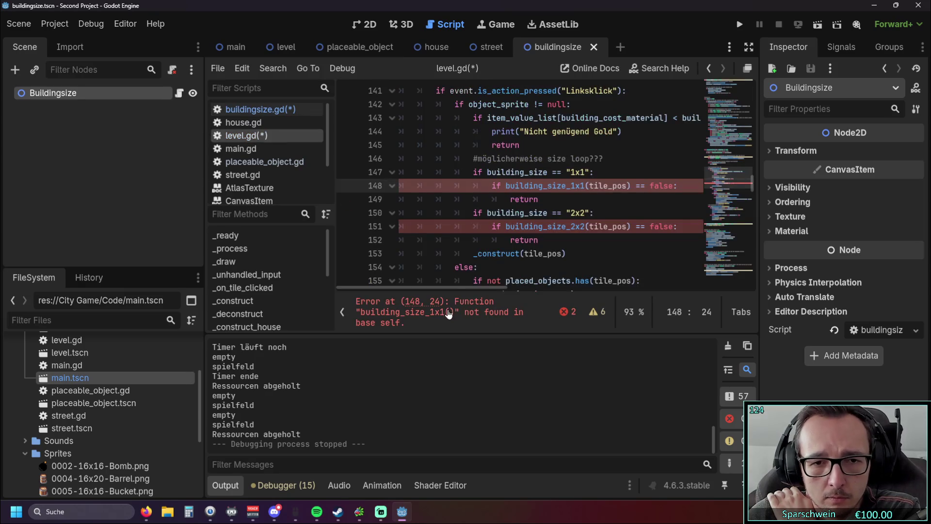
left_click(590, 185)
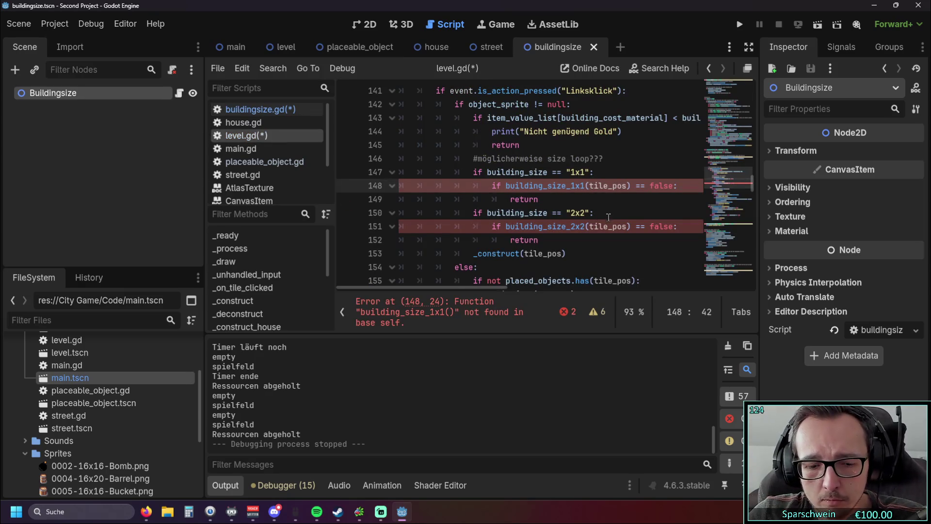
type("placed_objects,")
left_click(591, 230)
type("placed_objects,")
Step: Prefix both size-check calls with 'buildingsize.' in level.gd
left_click(506, 186)
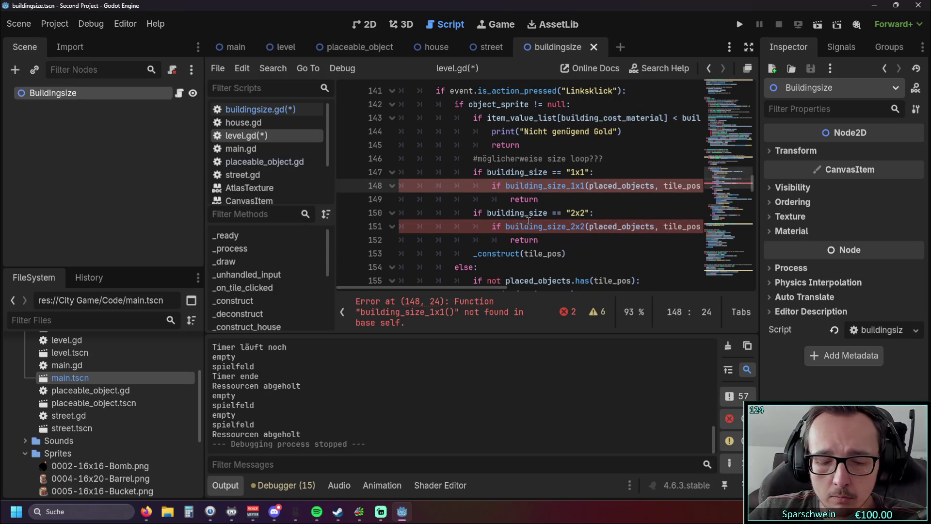
type("building")
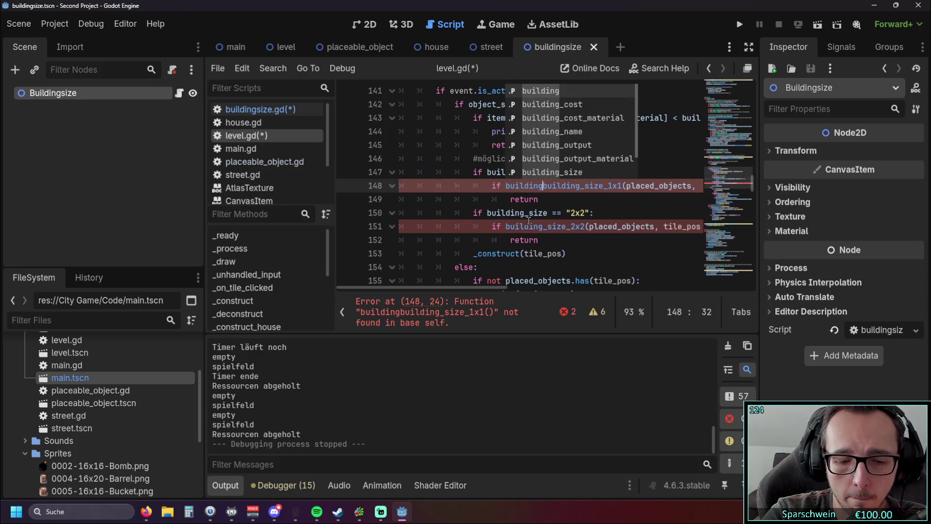
type("size.construct_building_2x2()bu")
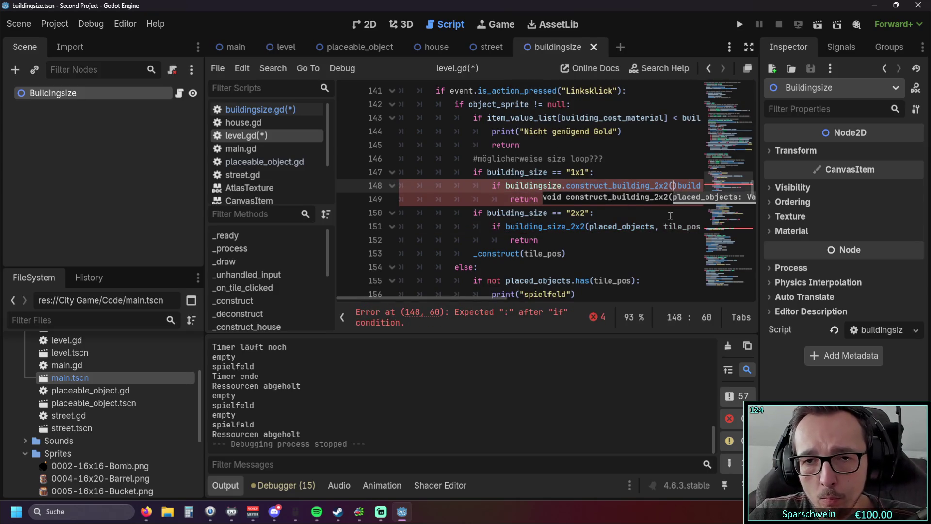
key("ctrl+z")
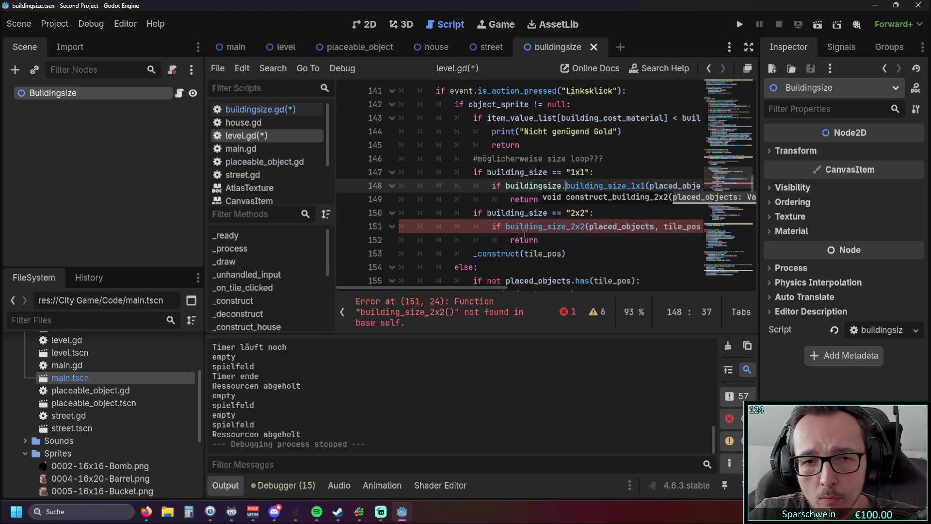
left_click(507, 227)
type("building.siz")
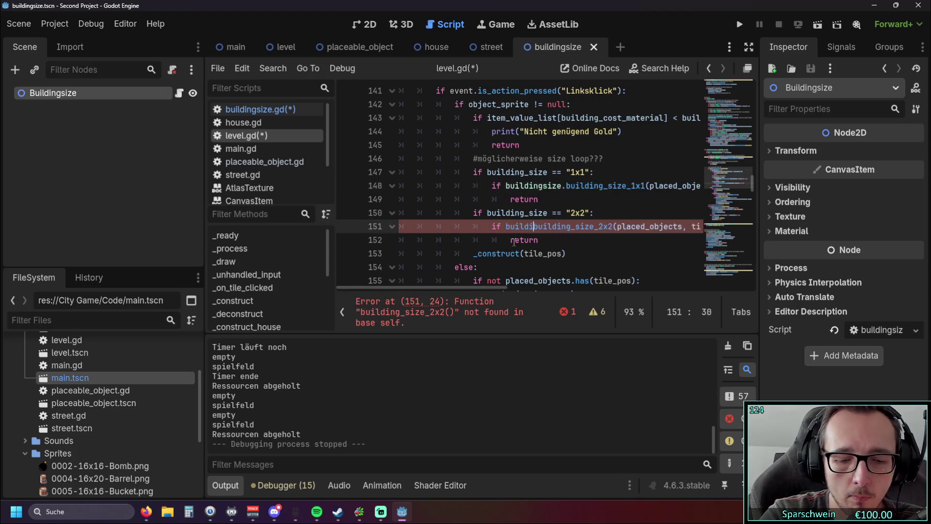
key("BackSpace")
key("BackSpace")
key("BackSpace")
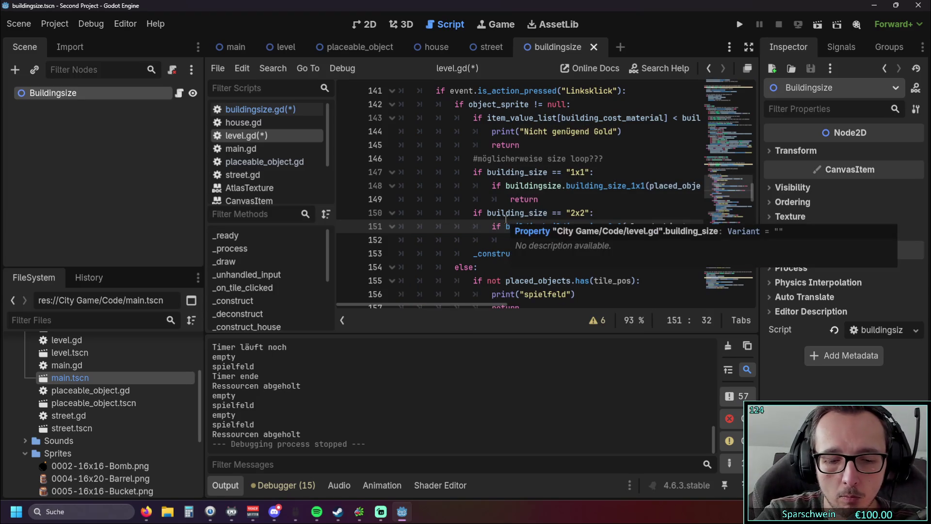
type("size.")
left_click(454, 213)
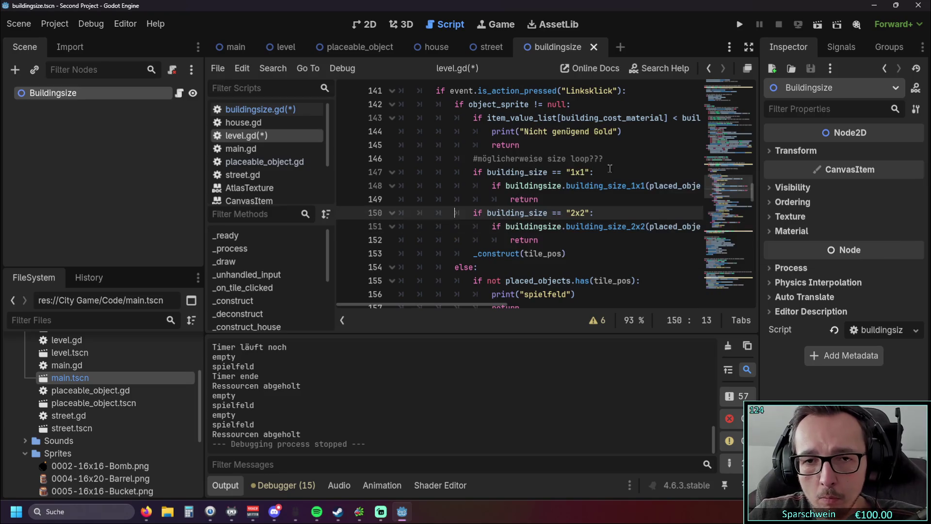
Step: Run the game with F5 to test the size checks
scroll(610, 168, "down", 13)
scroll(573, 181, "down", 20)
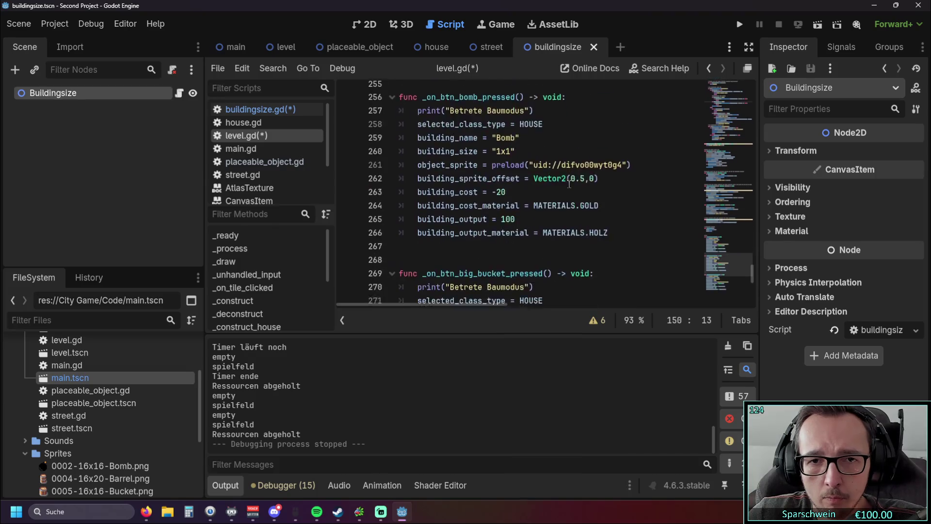
scroll(569, 182, "down", 9)
scroll(566, 181, "up", 16)
scroll(566, 179, "up", 20)
key("F5")
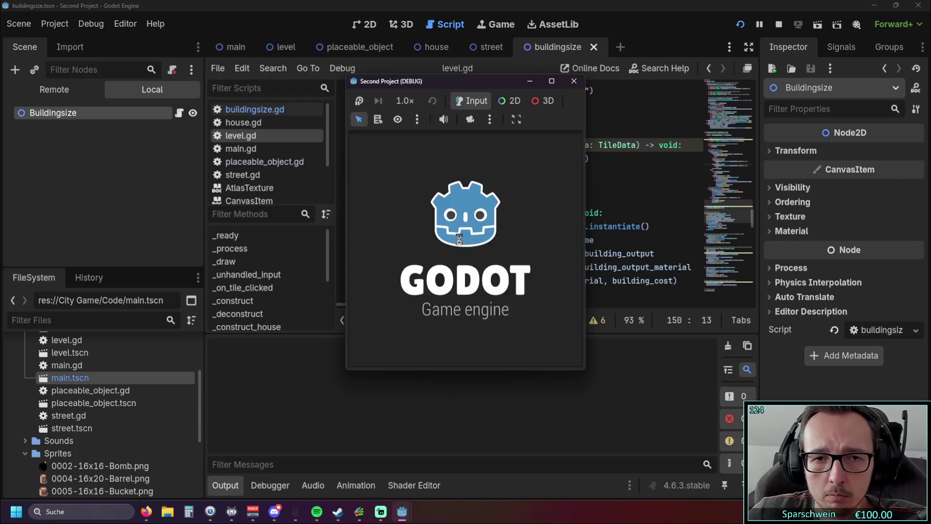
Step: Place a Big Bucket, test building on an occupied spot, then collect its gold
left_click(408, 351)
left_click(443, 246)
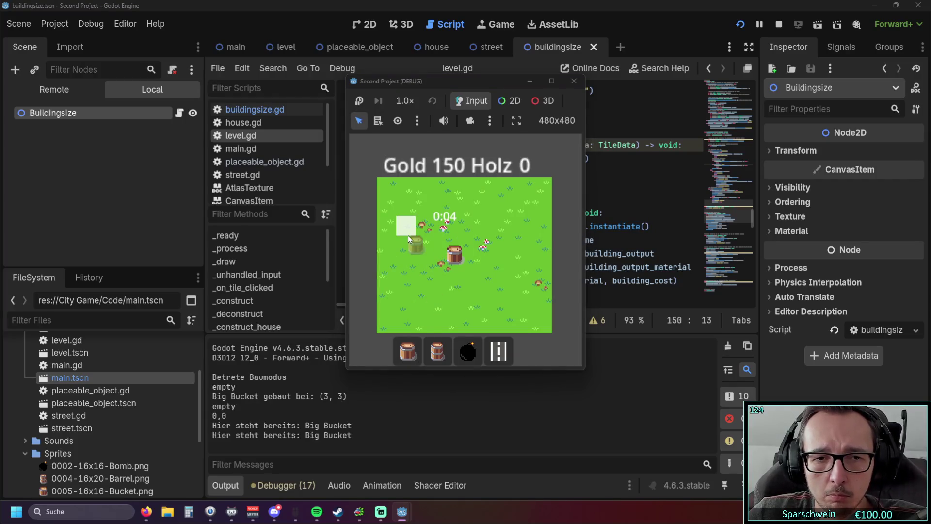
left_click(492, 225)
left_click(492, 226)
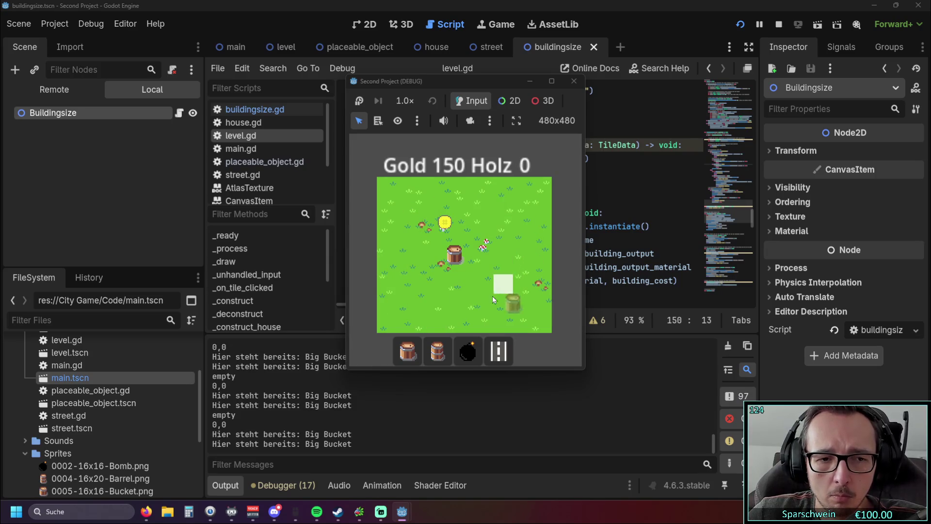
right_click(433, 303)
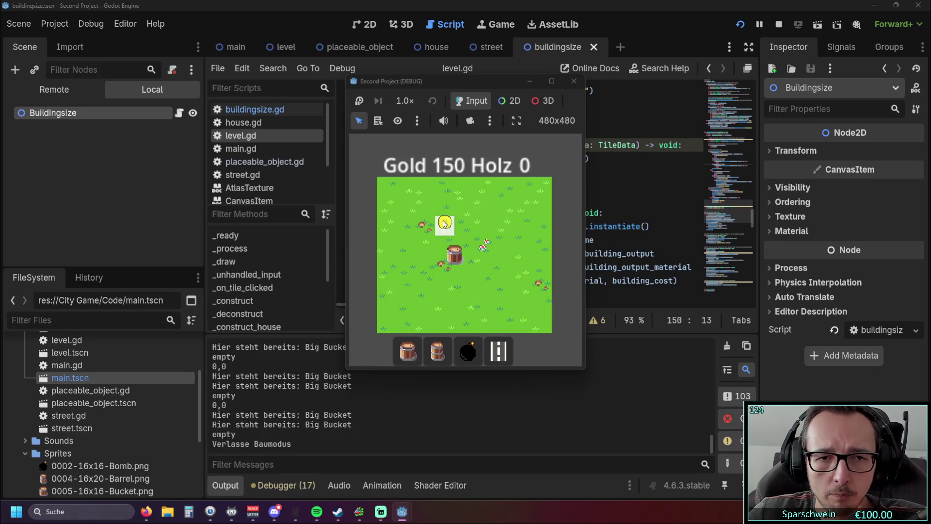
left_click(450, 258)
Step: Place two barrels, collect the gold coin, and restart the game
left_click(433, 357)
left_click(406, 243)
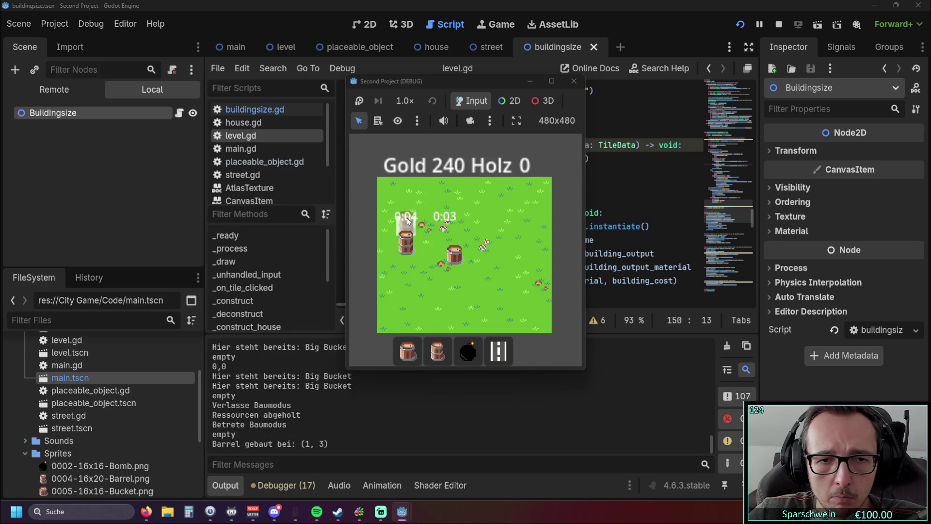
left_click(485, 208)
right_click(508, 260)
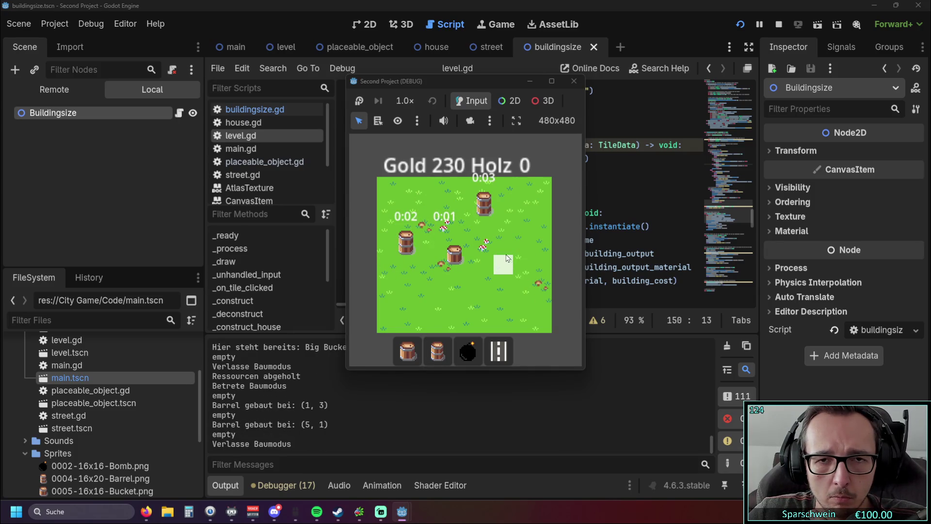
left_click(453, 223)
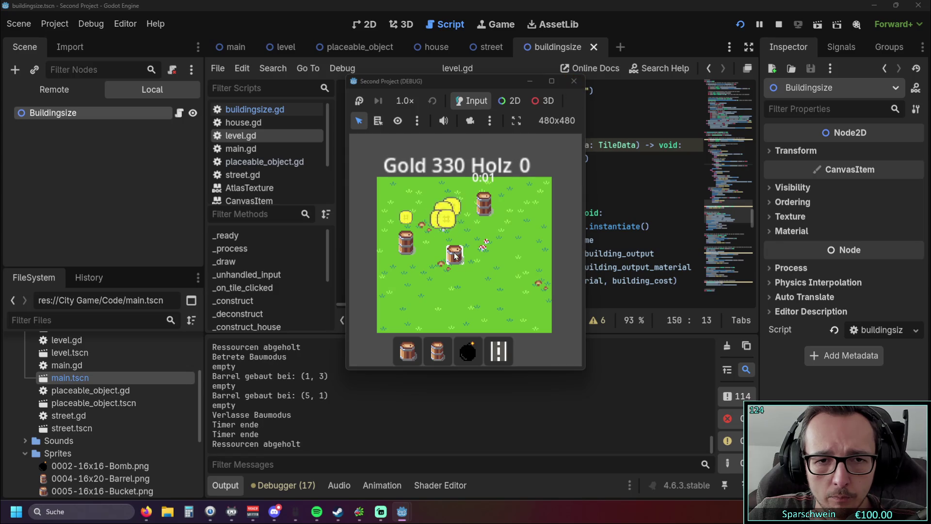
left_click(574, 82)
left_click(740, 25)
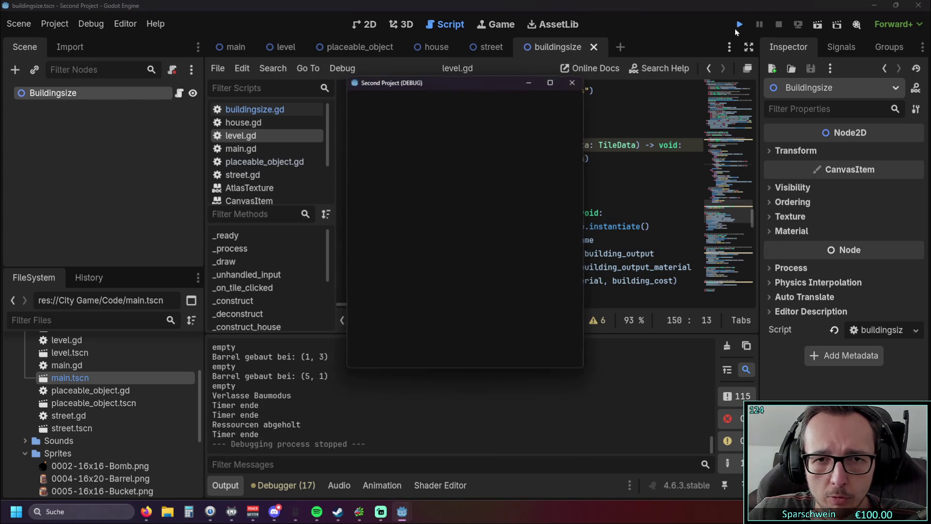
Step: Place one barrel near the map centre
left_click(438, 350)
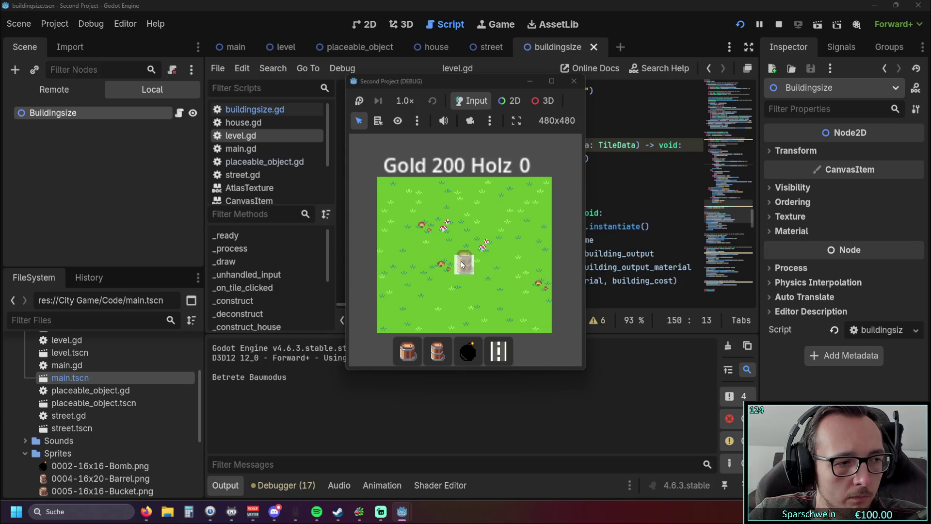
left_click(462, 261)
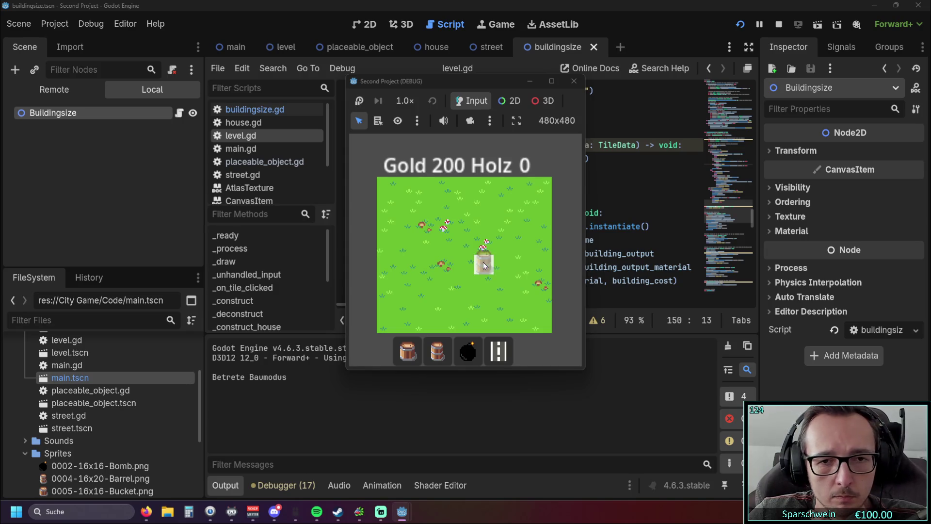
right_click(491, 263)
Step: Add nine more barrels beside it, forming two rows of barrels
left_click(439, 350)
left_click(481, 266)
left_click(476, 285)
left_click(463, 282)
left_click(443, 281)
left_click(444, 262)
left_click(424, 262)
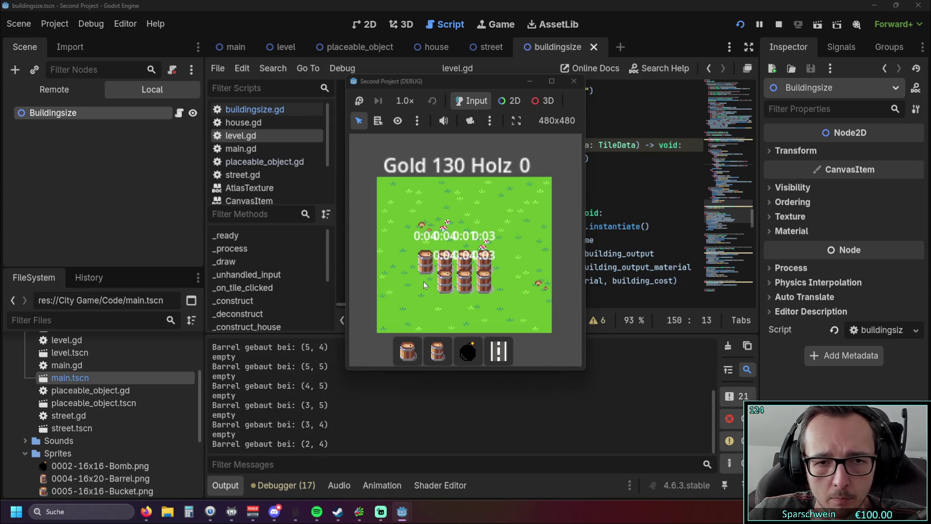
left_click(424, 281)
left_click(405, 281)
left_click(405, 262)
right_click(465, 245)
Step: Collect the gold from every barrel, then close the game and relaunch with F5
left_click(464, 237)
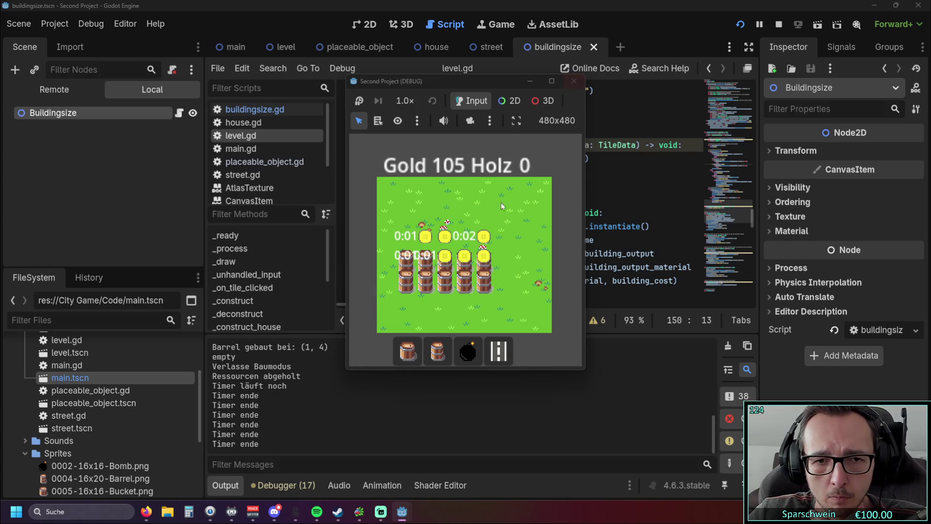
left_click(485, 288)
left_click(485, 267)
left_click(465, 286)
left_click(446, 286)
left_click(406, 281)
left_click(426, 281)
left_click(406, 262)
left_click(425, 262)
left_click(446, 262)
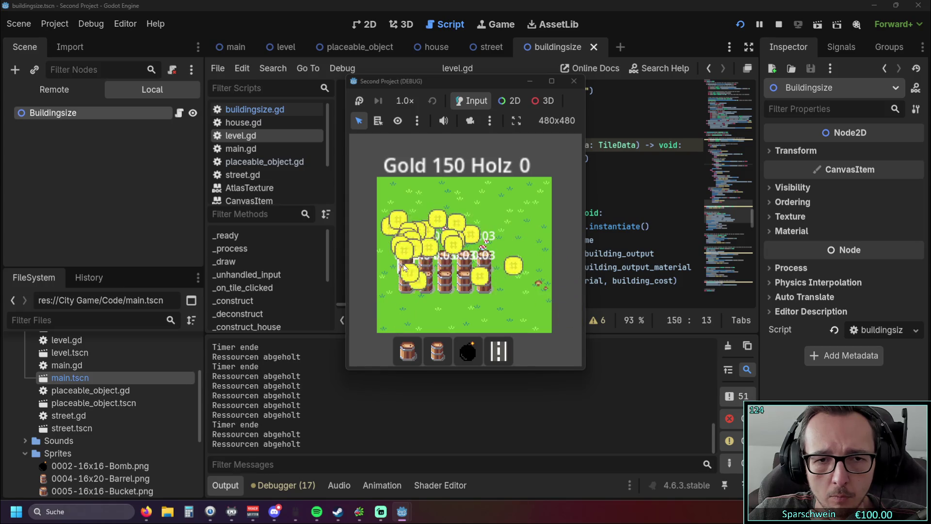
left_click(575, 82)
key("F5")
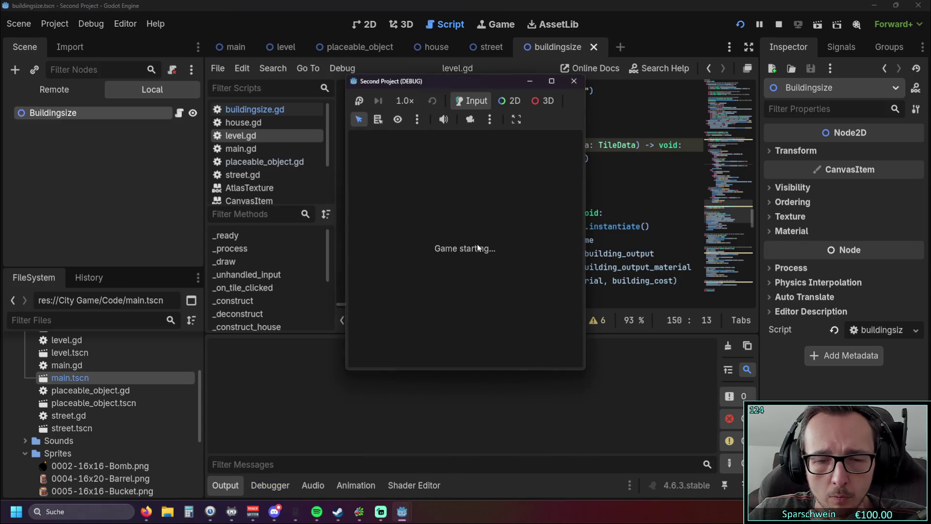
Step: Place a Big Bucket, try building on its neighbouring tile several times, then close the game
left_click(412, 355)
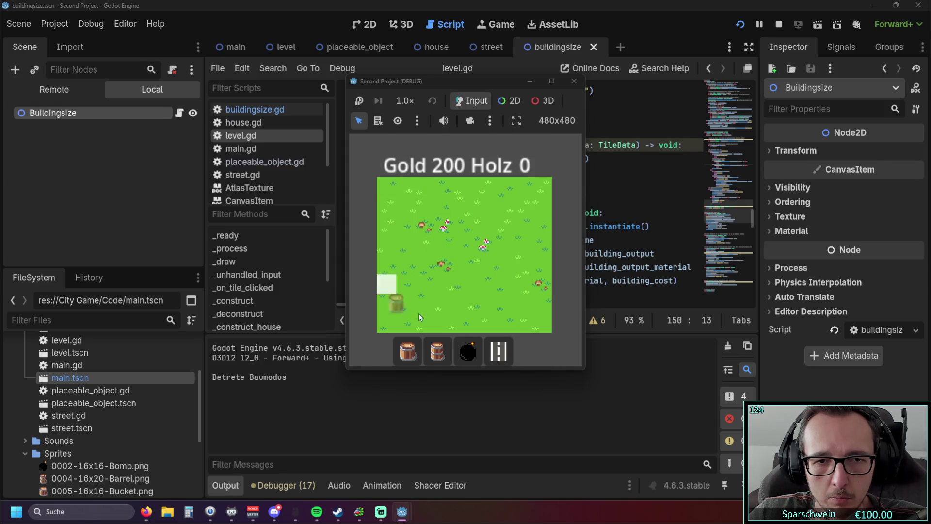
left_click(478, 244)
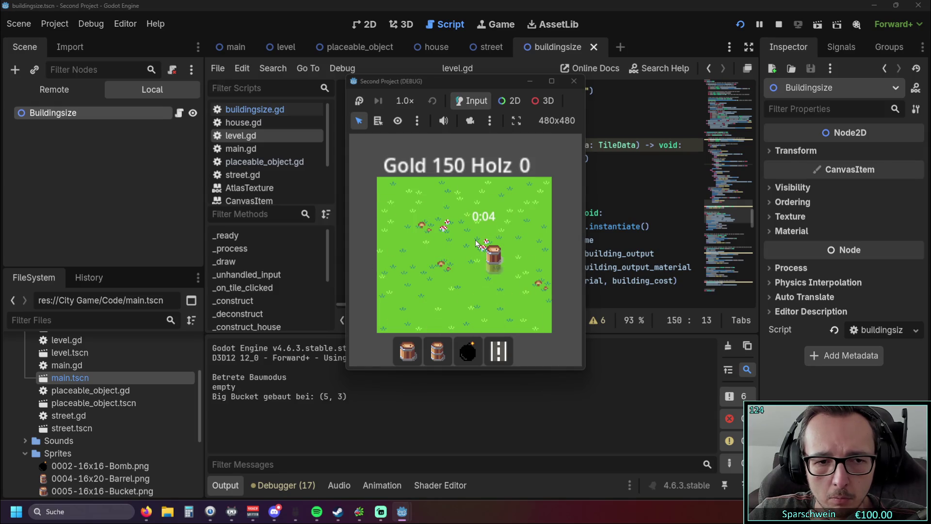
left_click(416, 241)
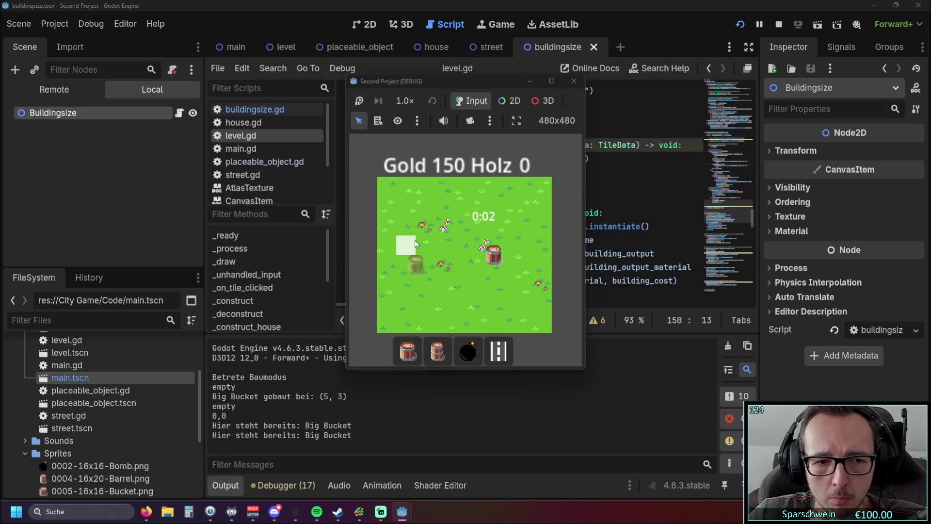
left_click(414, 240)
left_click(414, 240)
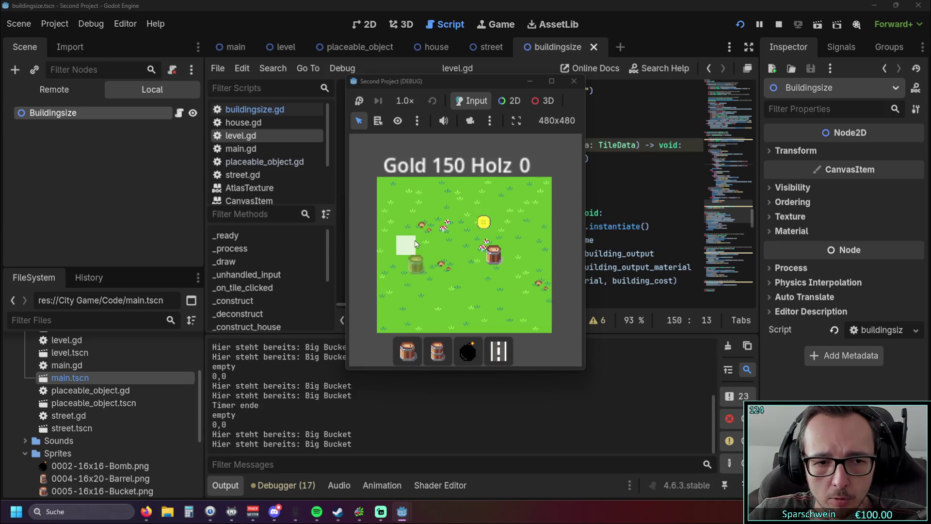
left_click(415, 240)
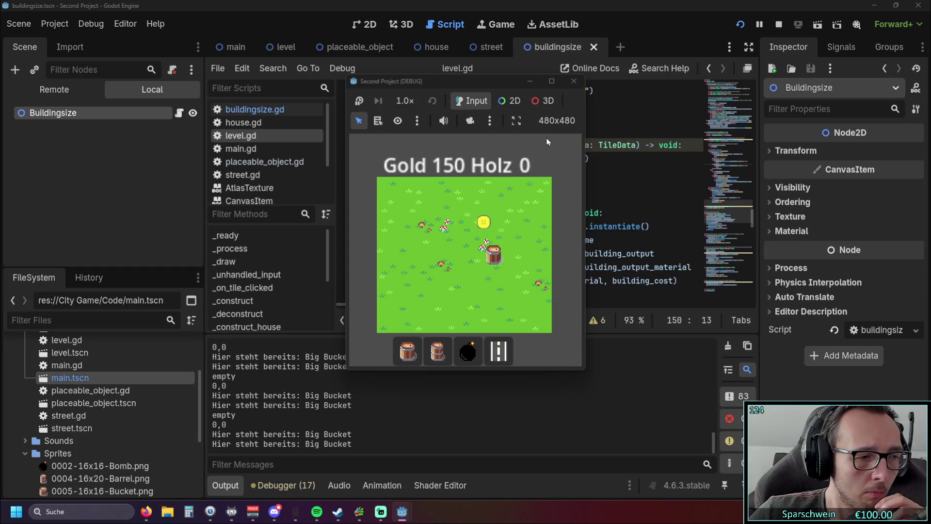
left_click(574, 81)
Step: Open buildingsize.gd and scroll through its tile position variables
scroll(523, 181, "down", 9)
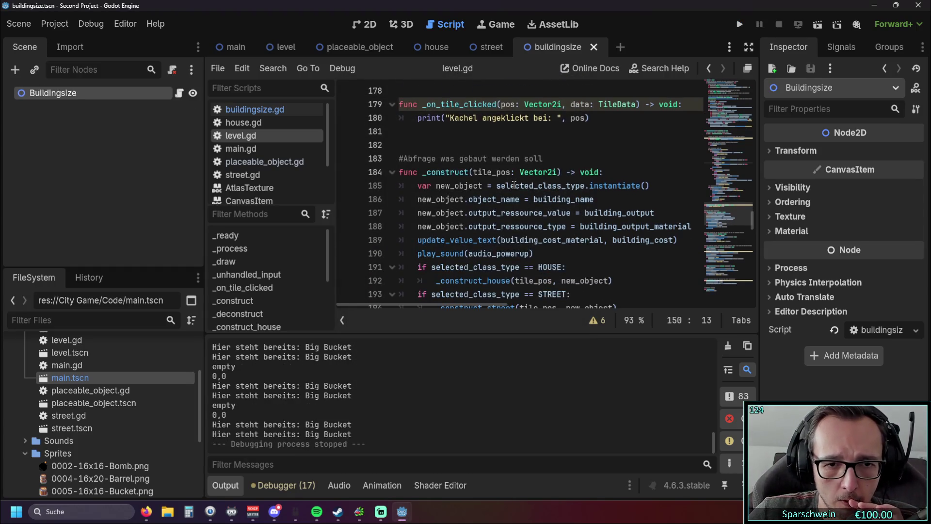
scroll(523, 181, "down", 3)
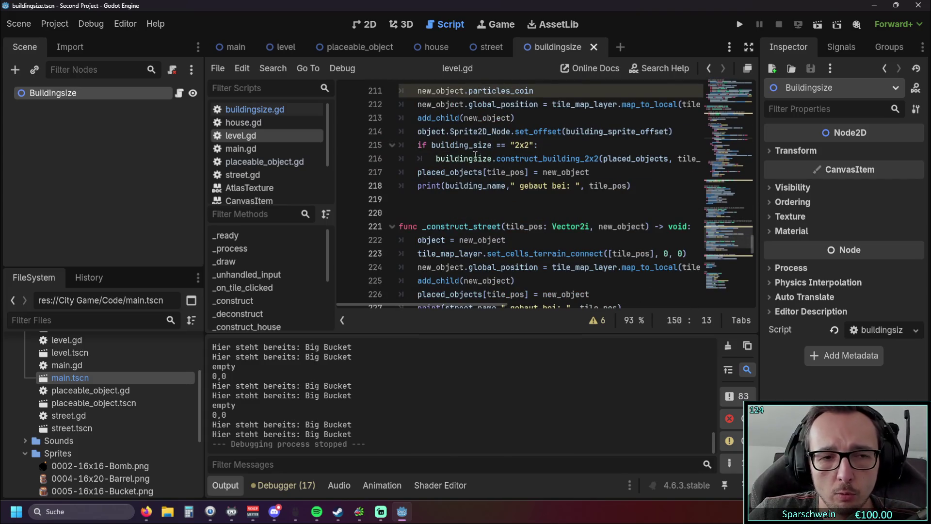
scroll(470, 172, "up", 3)
left_click(254, 110)
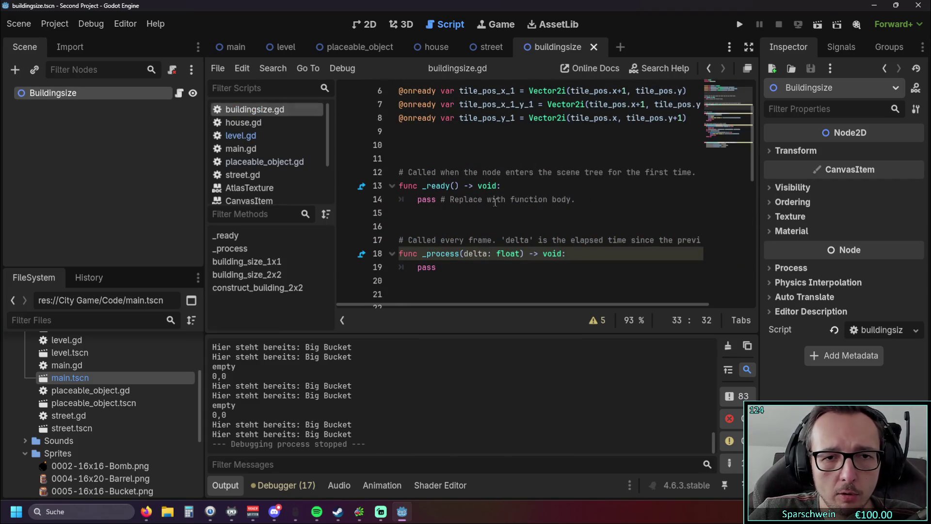
scroll(499, 207, "up", 2)
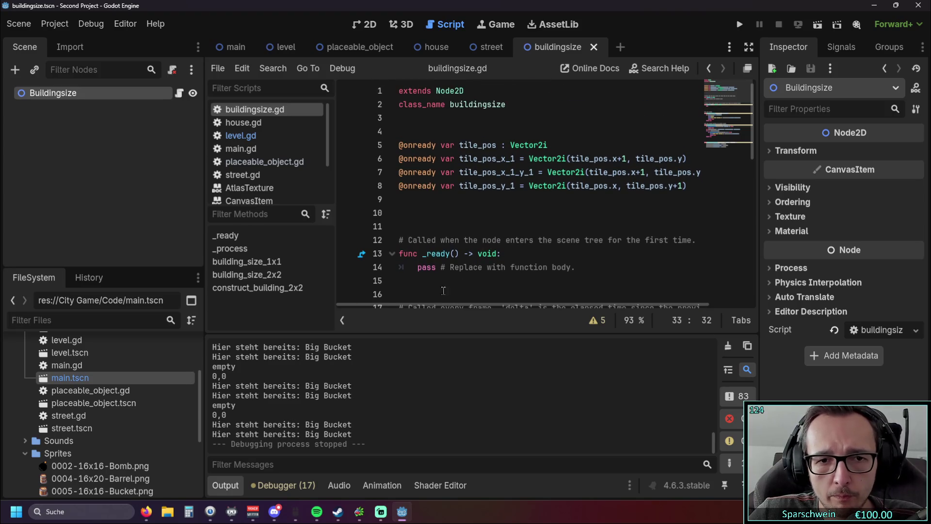
mouse_move(418, 304)
left_mouse_down()
mouse_move(476, 302)
mouse_move(419, 304)
left_mouse_up()
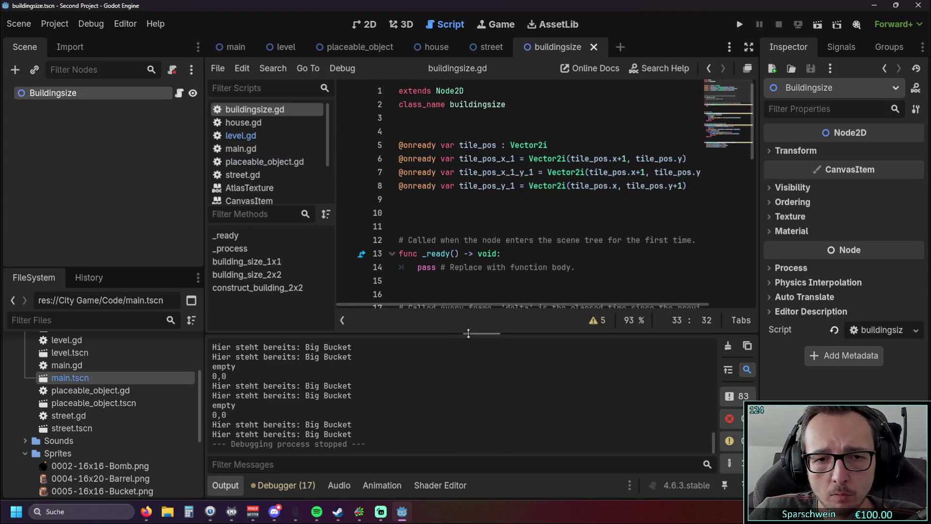
scroll(586, 225, "down", 10)
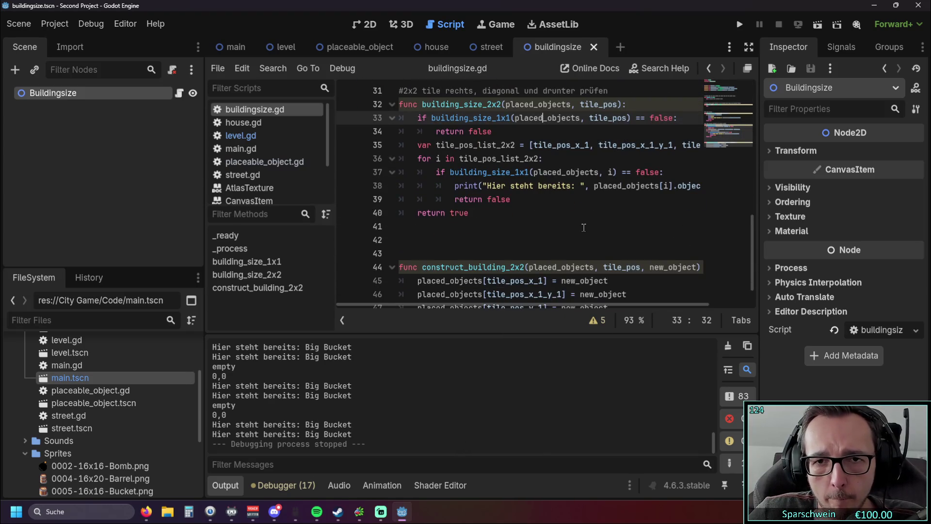
scroll(579, 226, "up", 1)
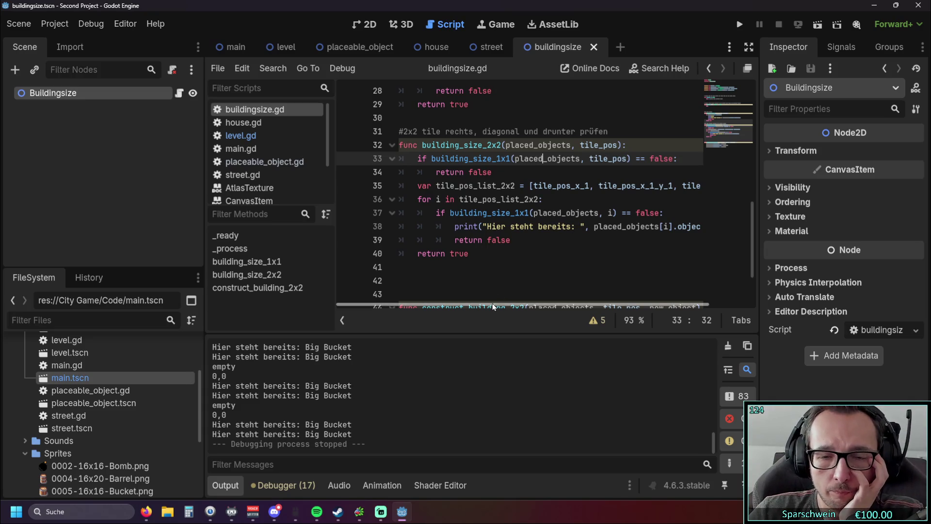
scroll(554, 202, "up", 9)
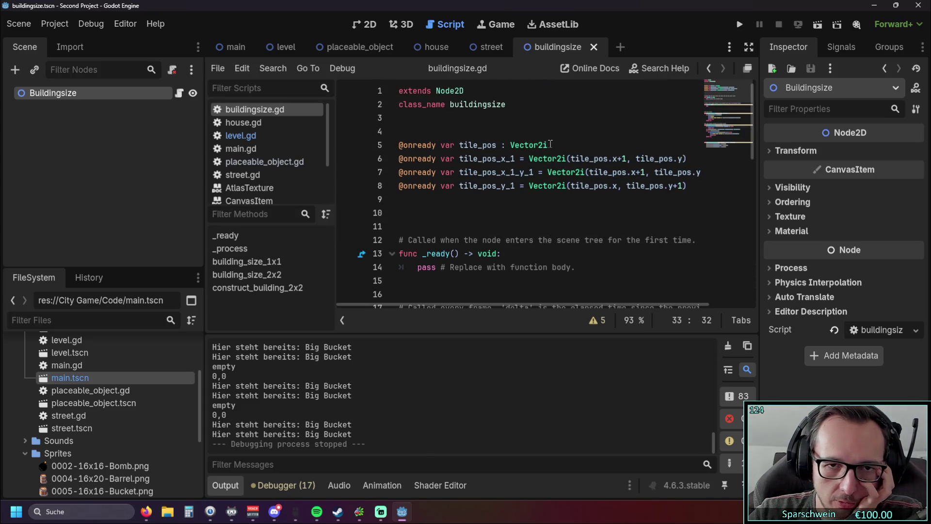
Step: Inspect the tile_pos declaration on line 5 and the tile_pos parameter of building_size_1x1
left_click(550, 144)
left_click(509, 212)
left_click_drag(460, 145, 564, 140)
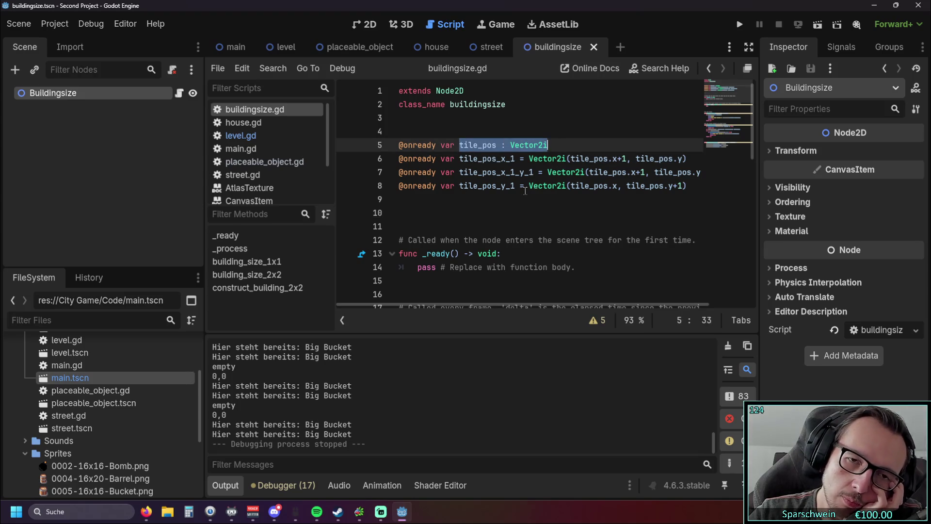
left_click(507, 207)
left_click_drag(459, 144, 496, 141)
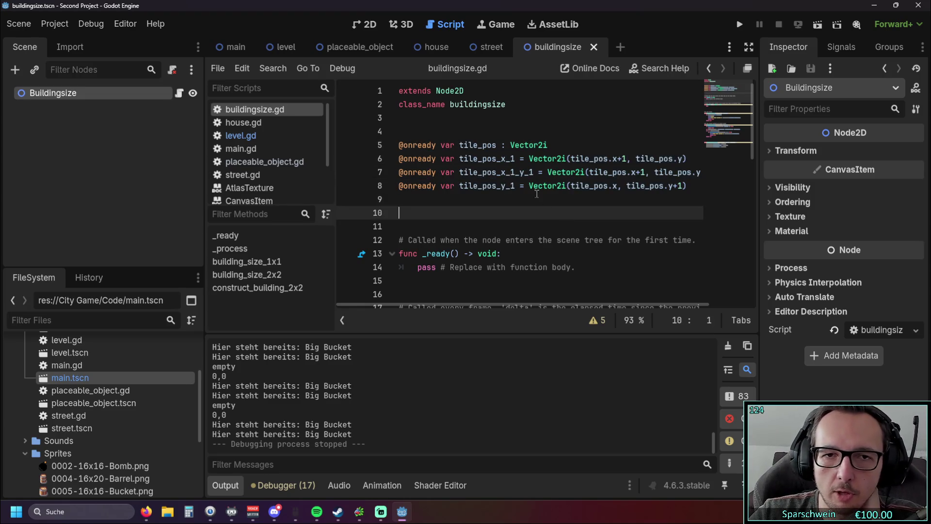
left_click(607, 214)
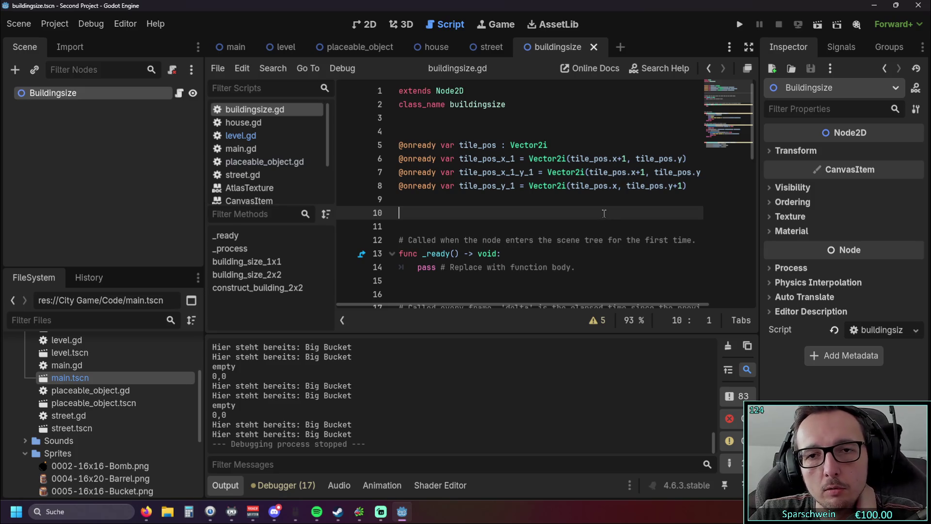
scroll(600, 208, "down", 1)
scroll(600, 208, "down", 5)
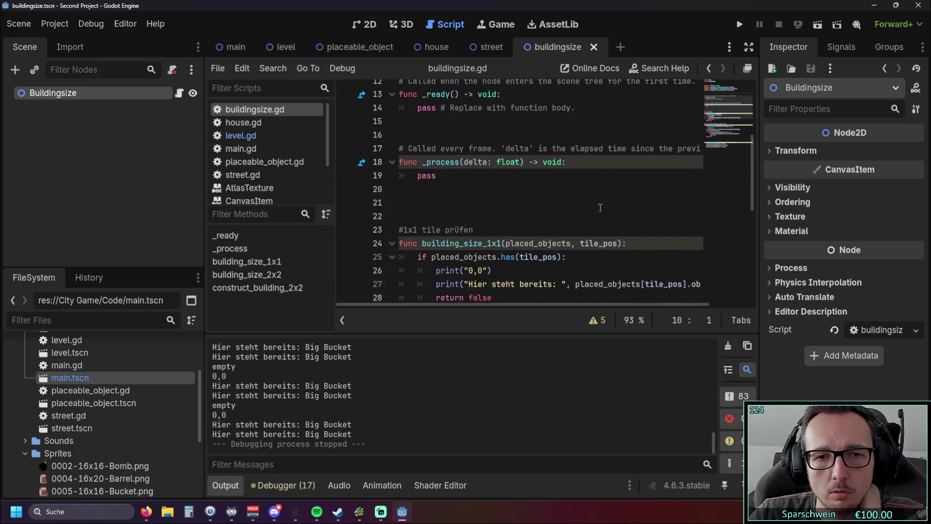
double_click(579, 157)
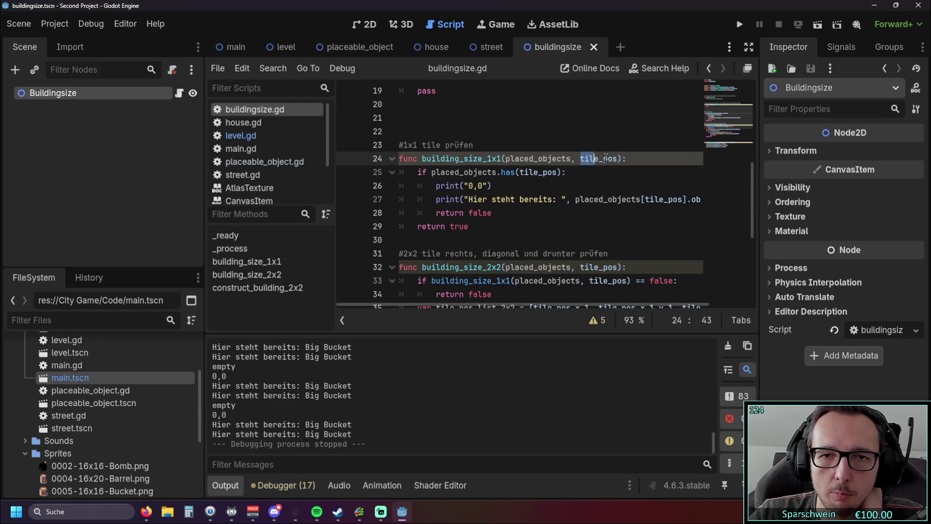
left_click(585, 183)
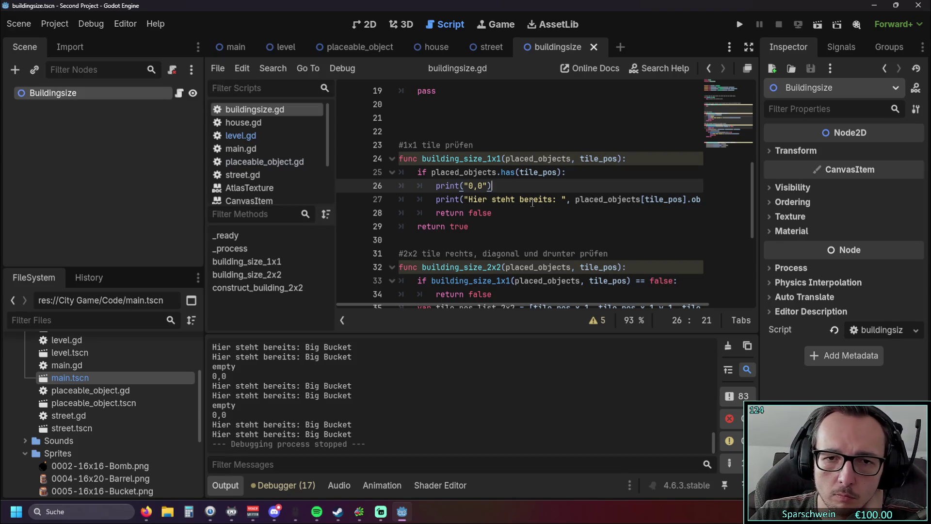
Step: Review the script further, then rename line 5's tile_pos variable to build_tile_pos
scroll(532, 203, "down", 5)
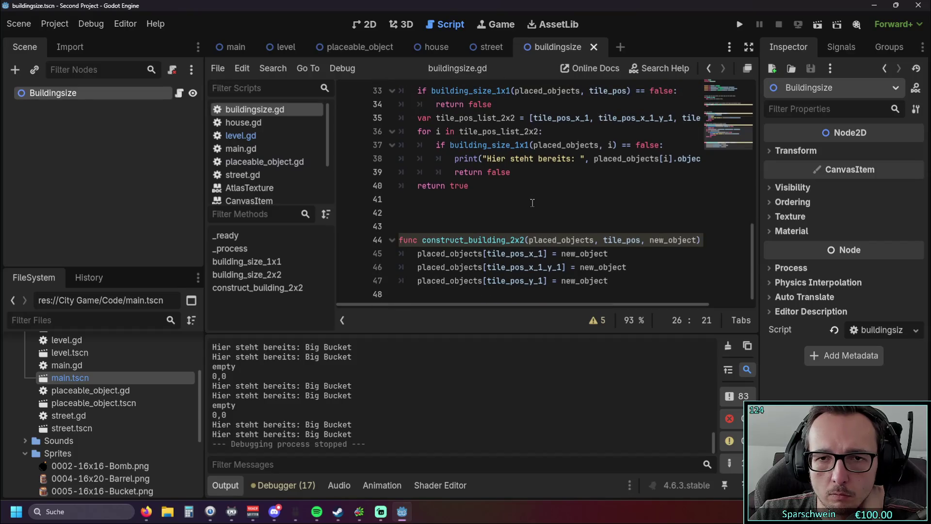
mouse_move(496, 304)
left_mouse_down()
mouse_move(539, 304)
mouse_move(443, 305)
left_mouse_up()
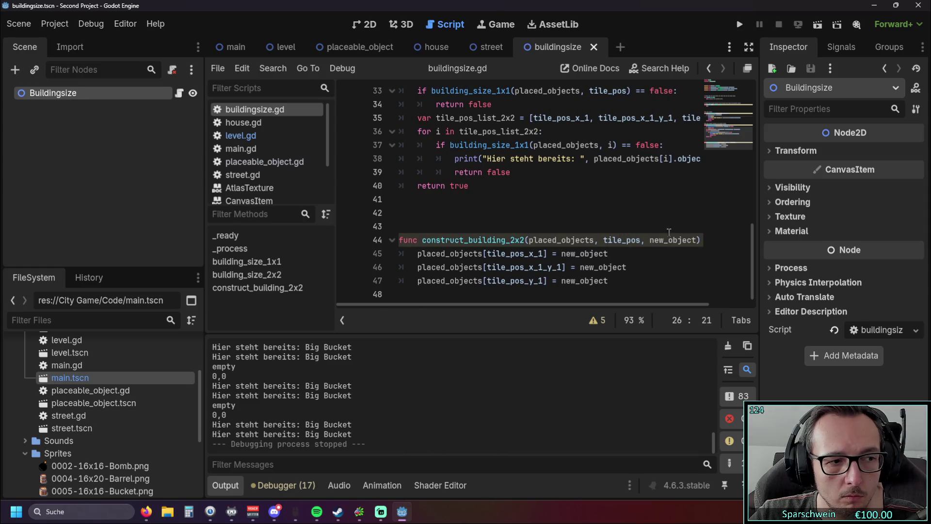
scroll(669, 232, "up", 11)
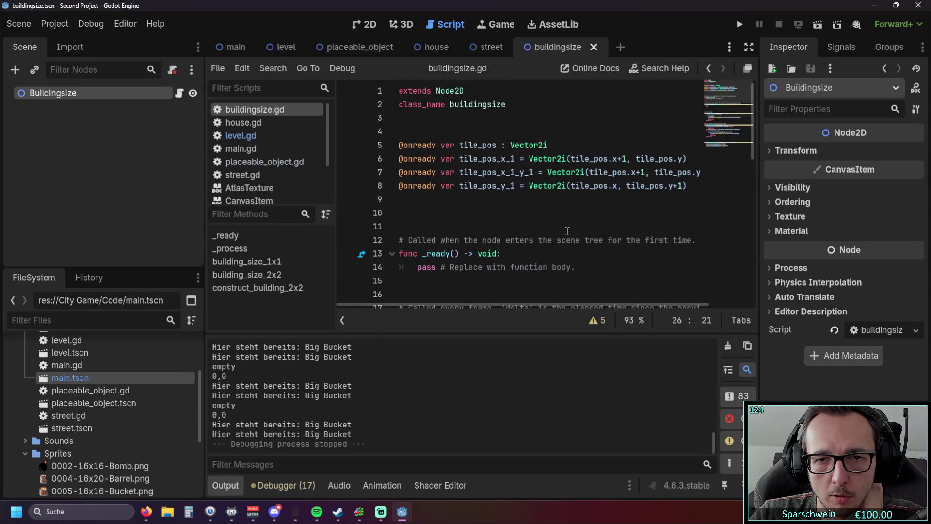
left_click_drag(509, 304, 471, 301)
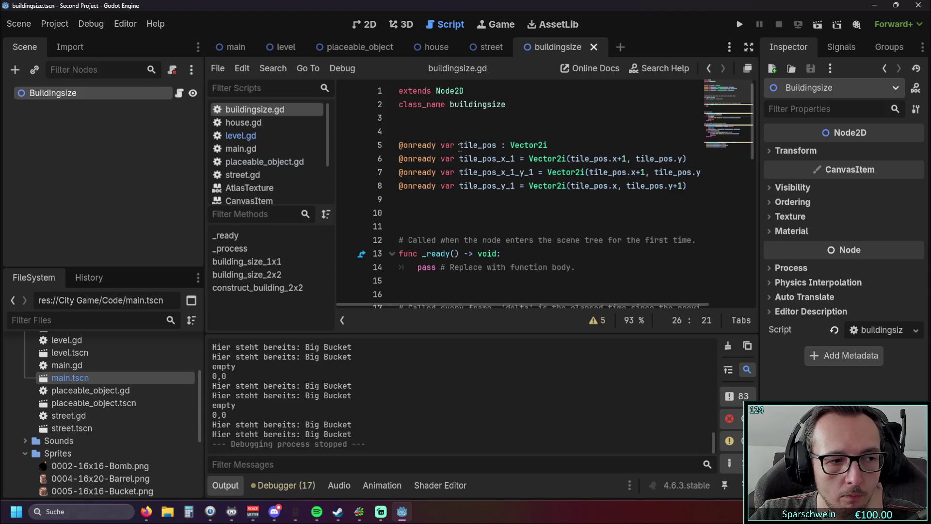
mouse_move(463, 305)
left_mouse_down()
mouse_move(610, 302)
mouse_move(570, 303)
left_mouse_up()
scroll(503, 204, "down", 5)
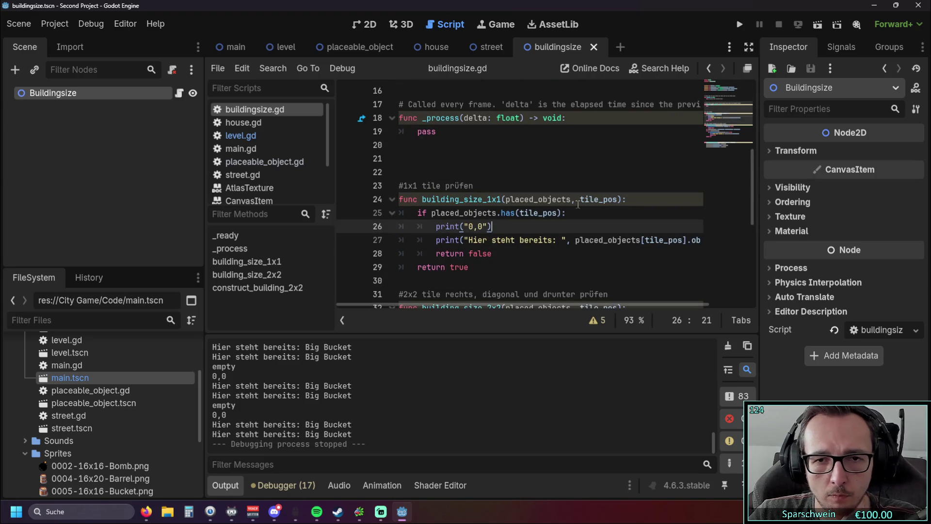
scroll(556, 192, "up", 5)
double_click(468, 145)
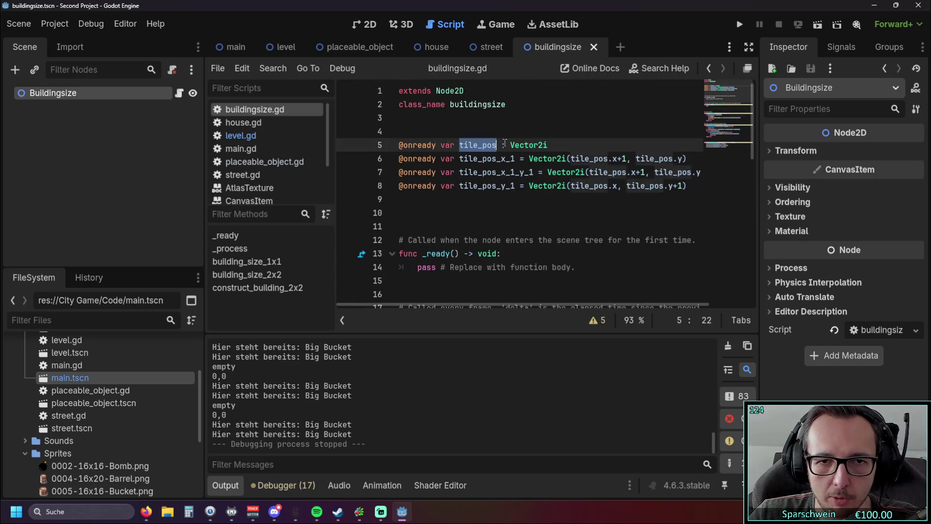
scroll(531, 178, "down", 5)
left_click(584, 190)
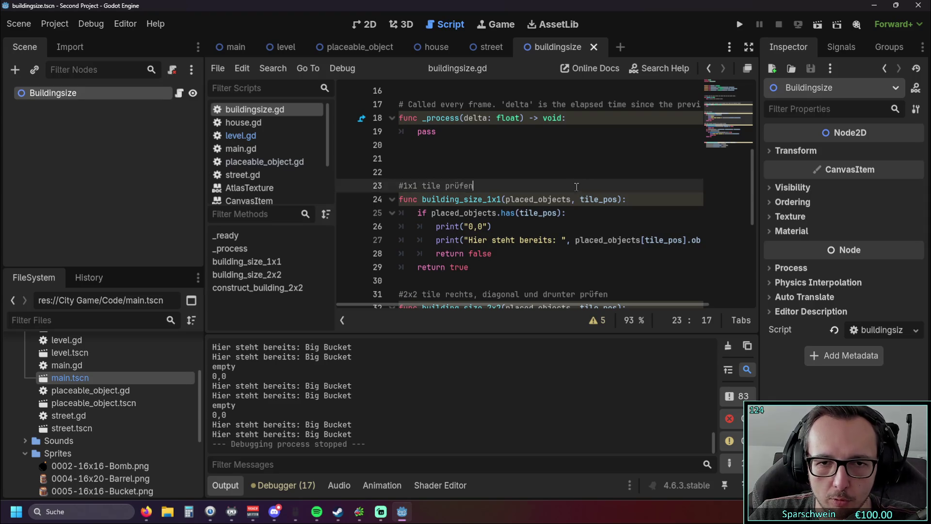
scroll(558, 180, "up", 5)
left_click(459, 145)
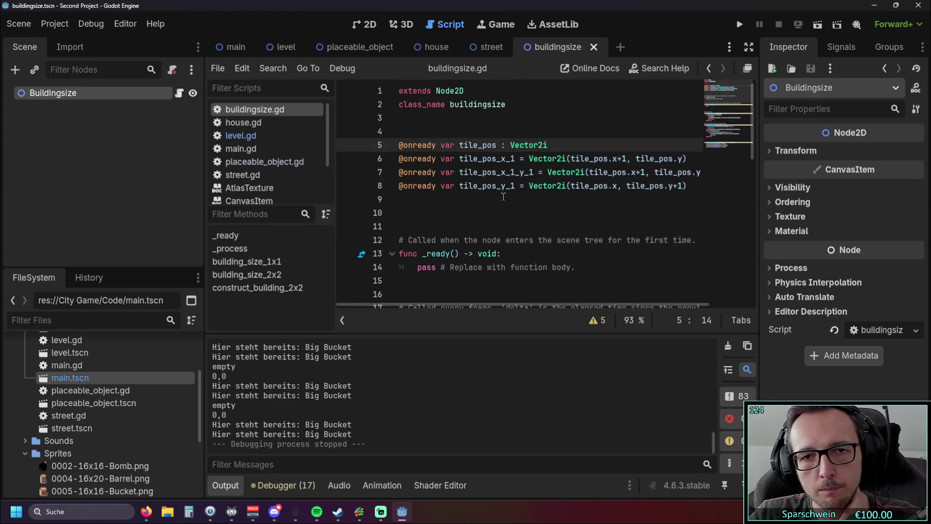
type("build_")
Step: Paste build_tile_pos over both tile_pos references on line 6
left_click(485, 226)
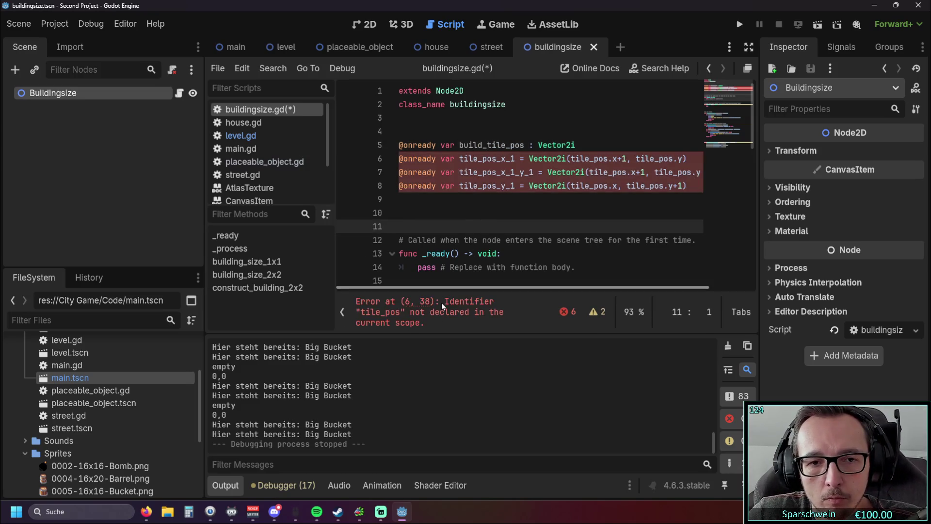
left_click_drag(463, 286, 474, 287)
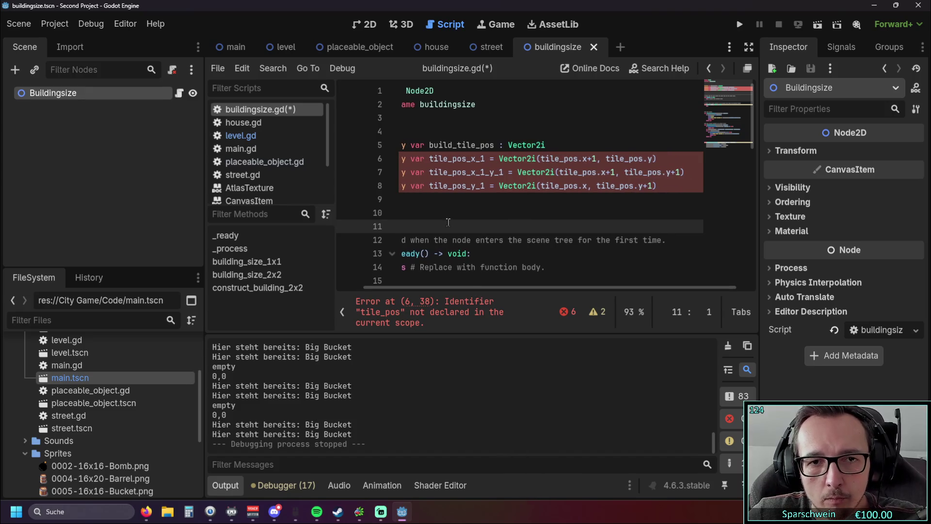
left_click_drag(430, 145, 578, 161)
type("build_tile_pos")
left_click_drag(636, 159, 667, 159)
type("build_tile_pos")
Step: Replace the four tile_pos references on lines 7 and 8 with build_tile_pos
left_click_drag(547, 172, 584, 172)
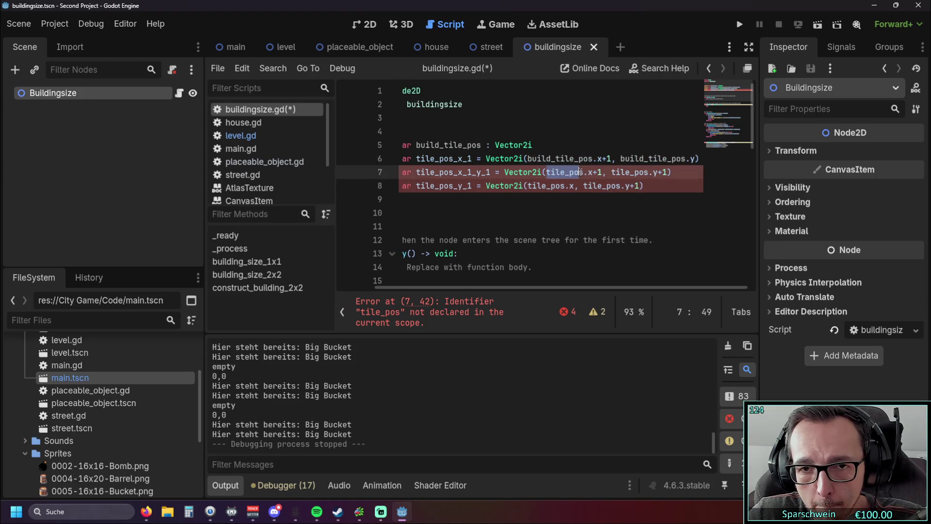
type("build_tile_pos")
double_click(660, 172)
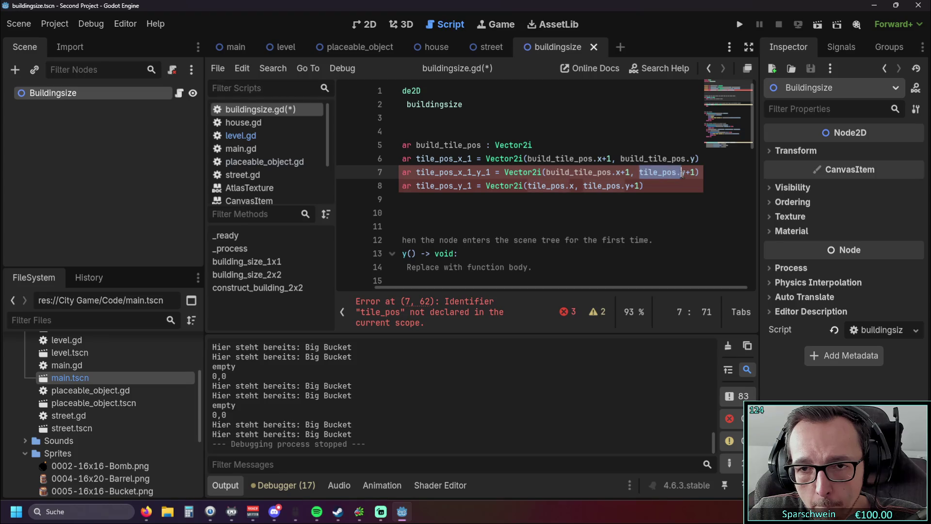
type("build_tile_pos")
double_click(521, 185)
type("build_tile_pos")
left_click_drag(594, 187, 627, 187)
type("build_tile_pos")
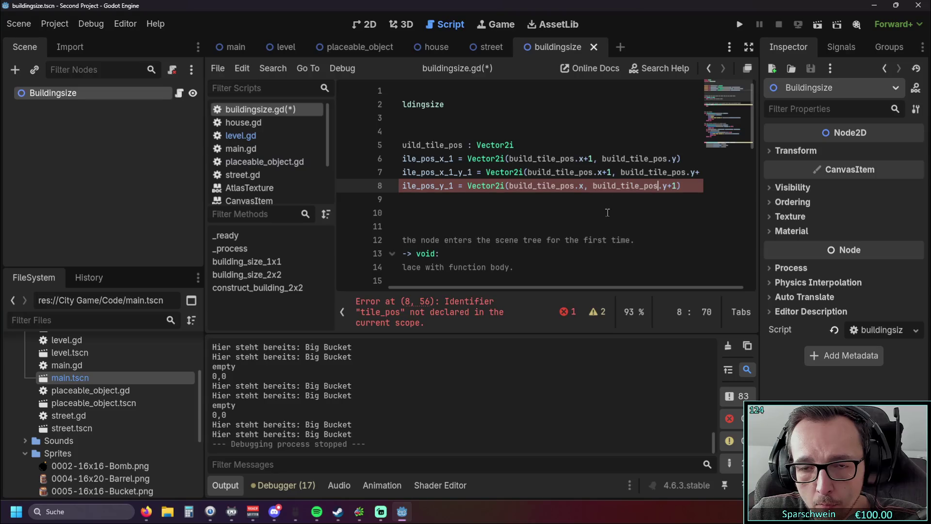
left_click(568, 213)
Step: Run the project, place a Big Bucket and try placing more beside it
left_click(740, 25)
left_click(438, 351)
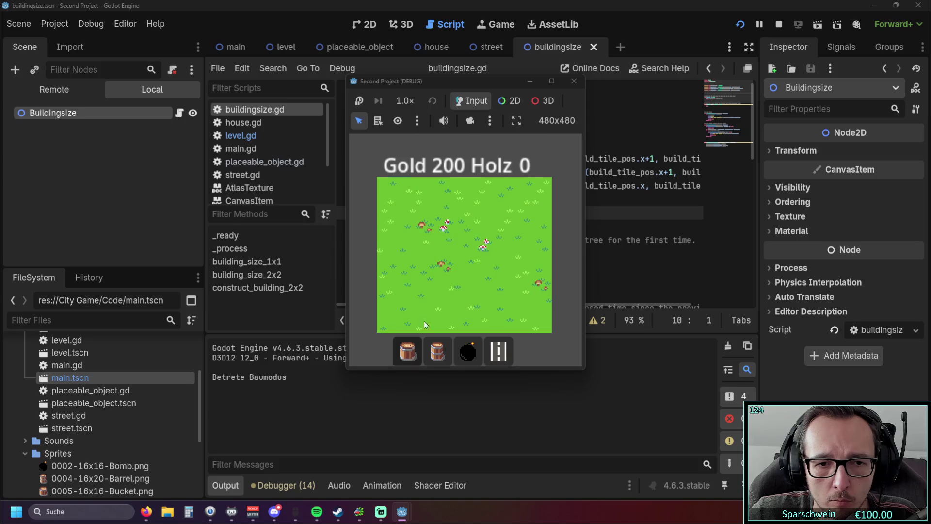
left_click(490, 255)
left_click(445, 246)
left_click(429, 245)
left_click(418, 253)
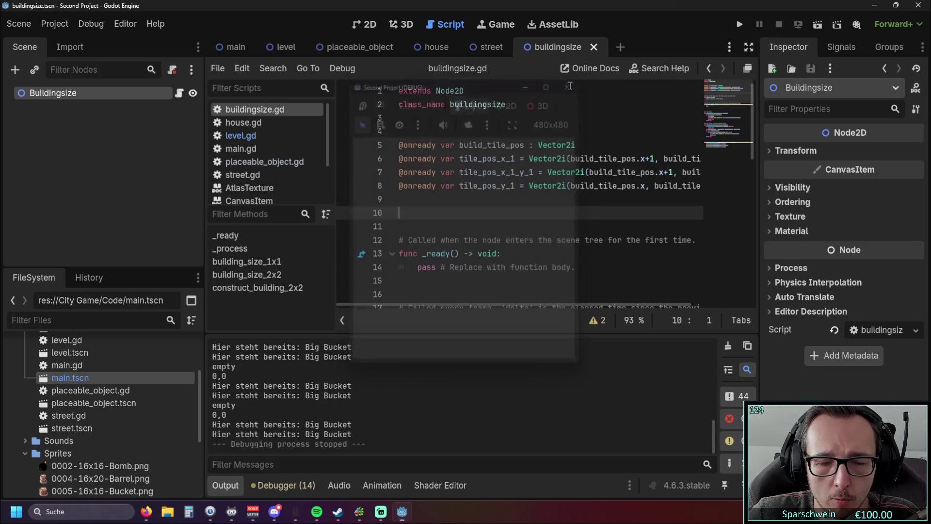
Step: Check the results, then open level.gd and scroll through its building code
scroll(582, 188, "down", 2)
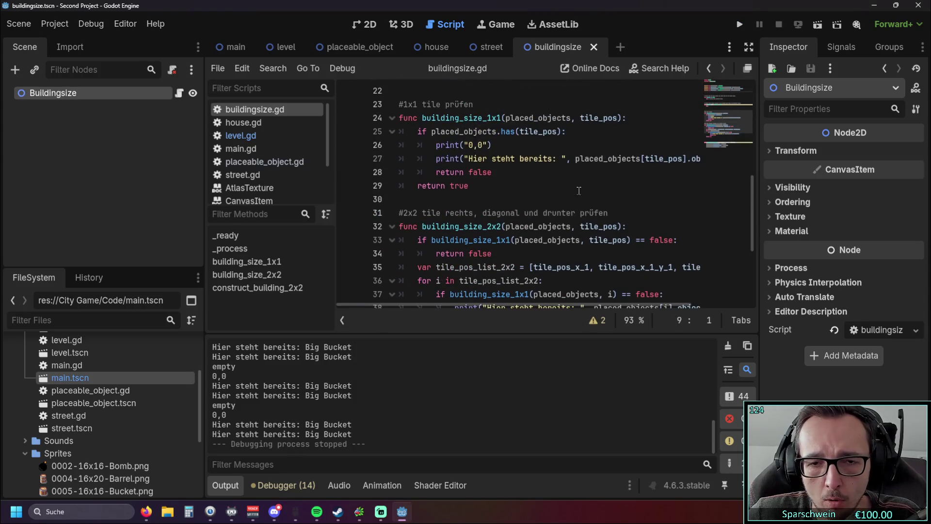
scroll(637, 191, "up", 7)
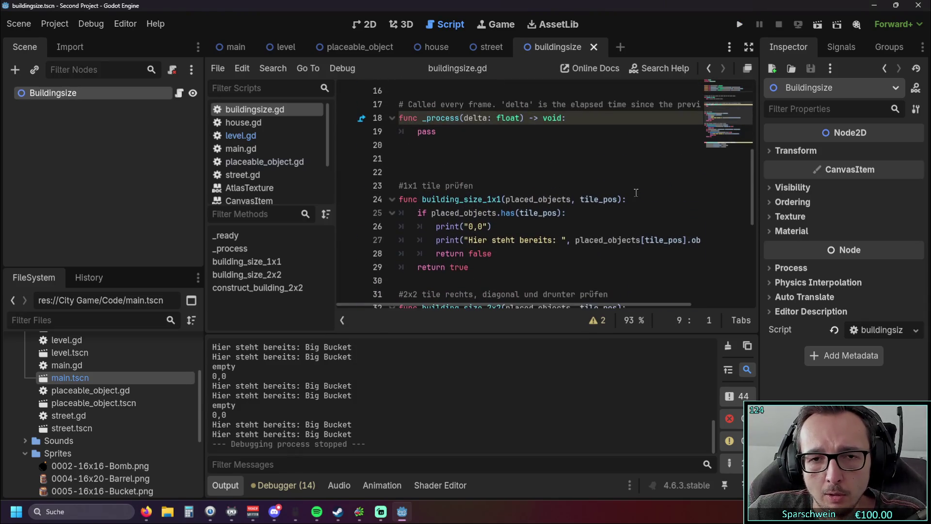
scroll(635, 192, "down", 9)
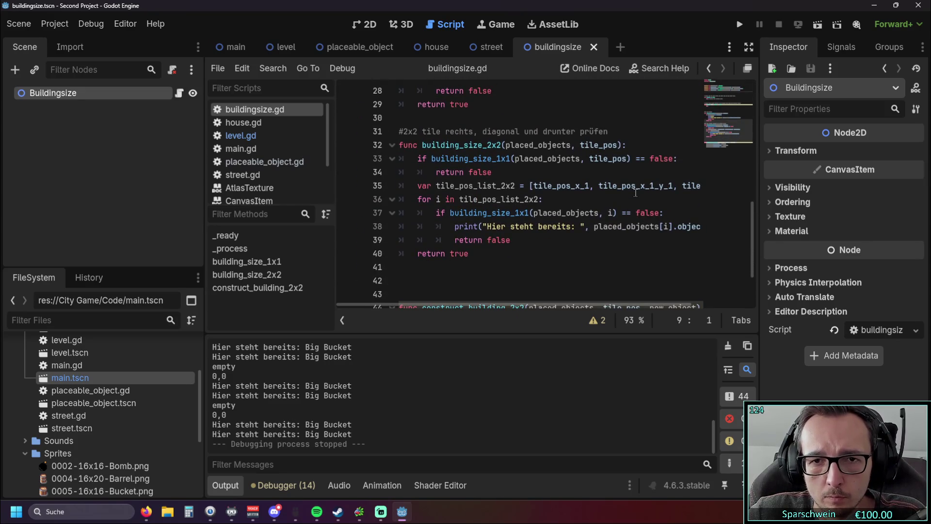
mouse_move(530, 305)
left_mouse_down()
mouse_move(588, 304)
mouse_move(506, 303)
left_mouse_up()
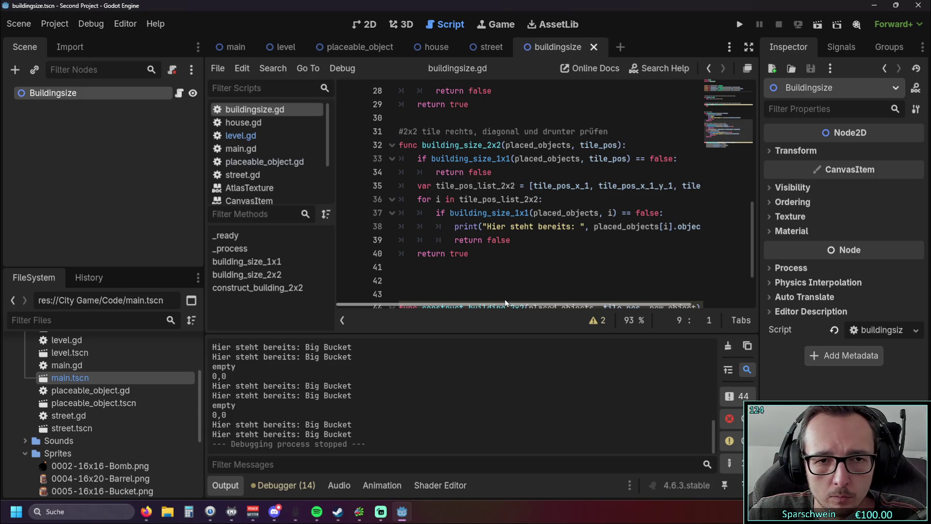
scroll(577, 257, "up", 2)
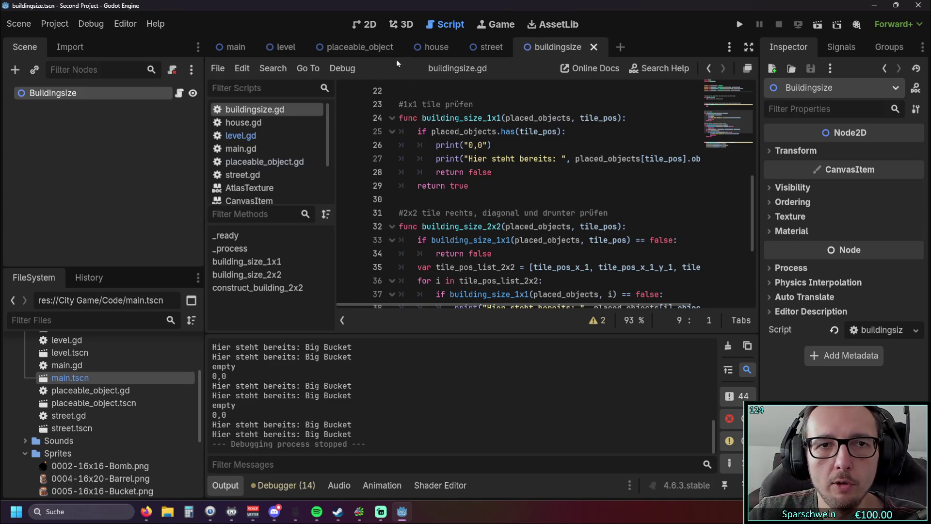
left_click(257, 136)
scroll(572, 159, "down", 15)
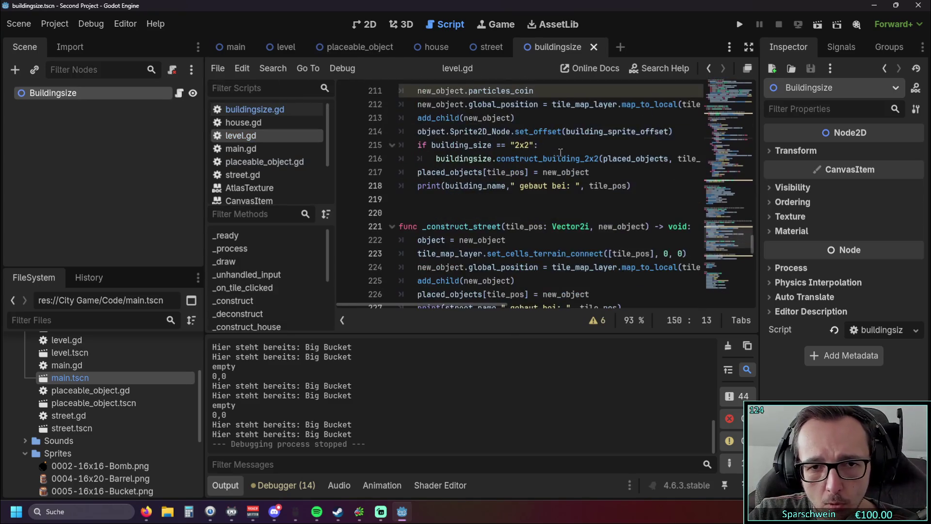
scroll(571, 159, "down", 7)
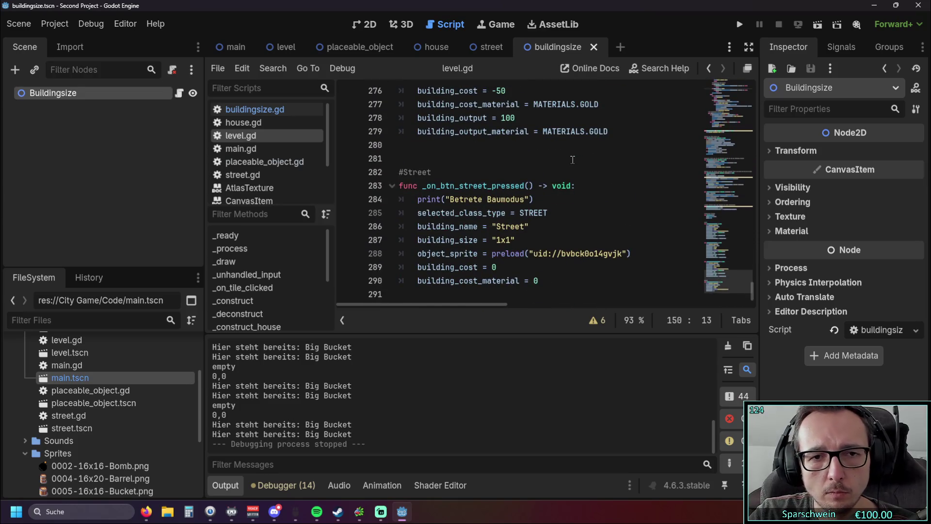
scroll(607, 171, "up", 1)
scroll(606, 171, "down", 1)
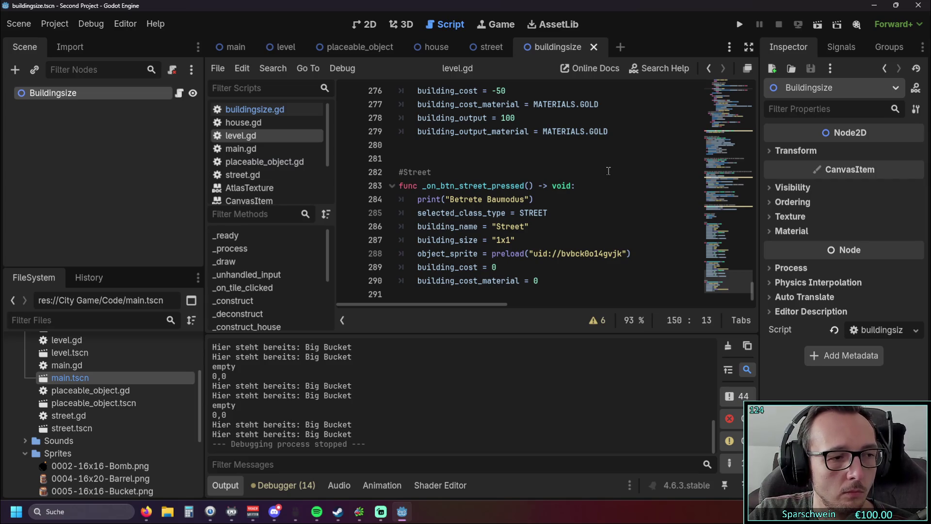
scroll(608, 171, "up", 1)
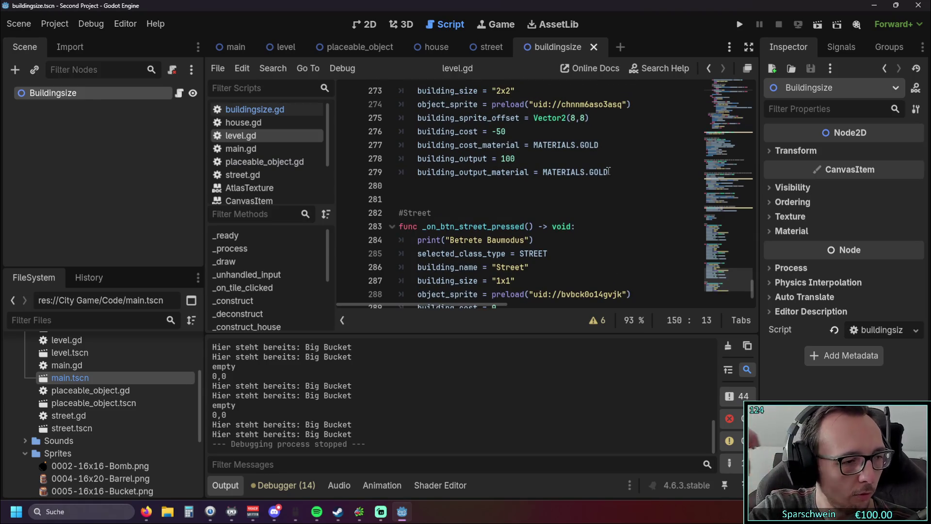
scroll(609, 170, "up", 6)
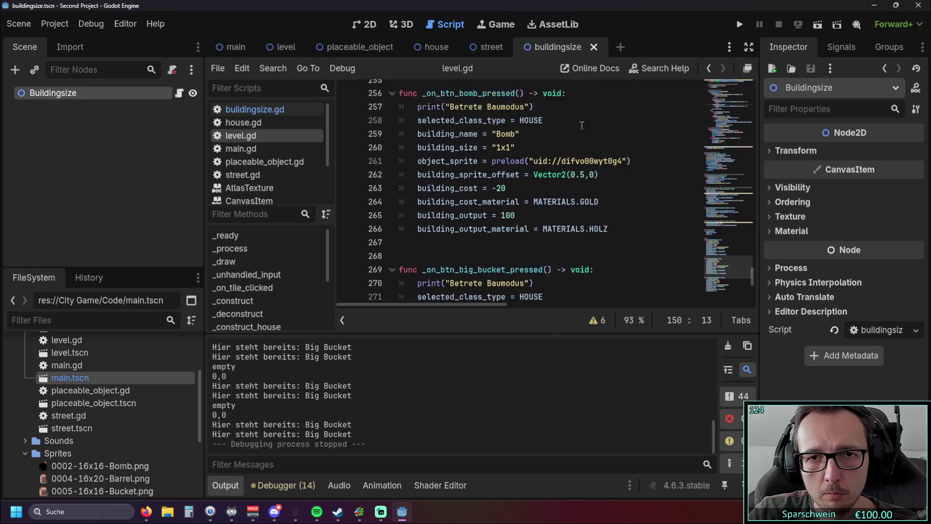
scroll(494, 110, "up", 11)
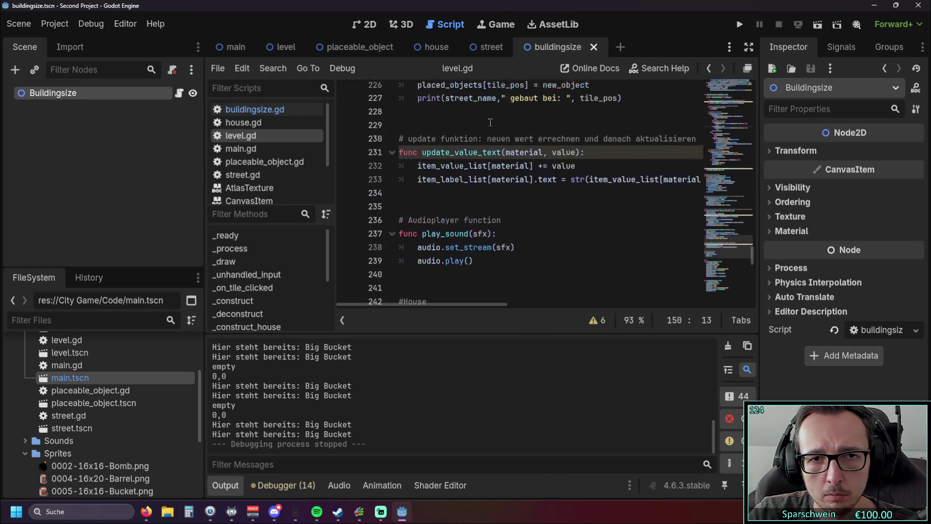
Step: Open the house scene, return to the buildingsize scene and reopen buildingsize.gd
left_click(431, 49)
left_click(556, 47)
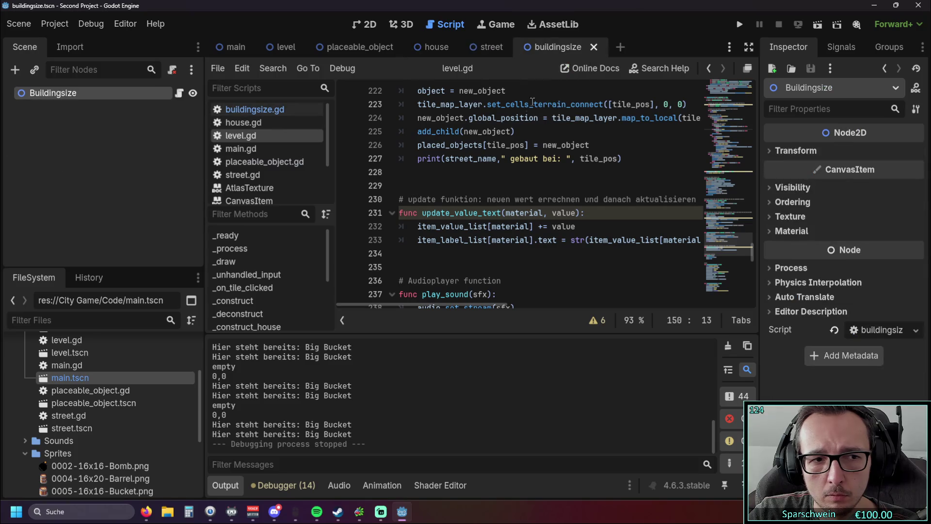
scroll(507, 145, "up", 9)
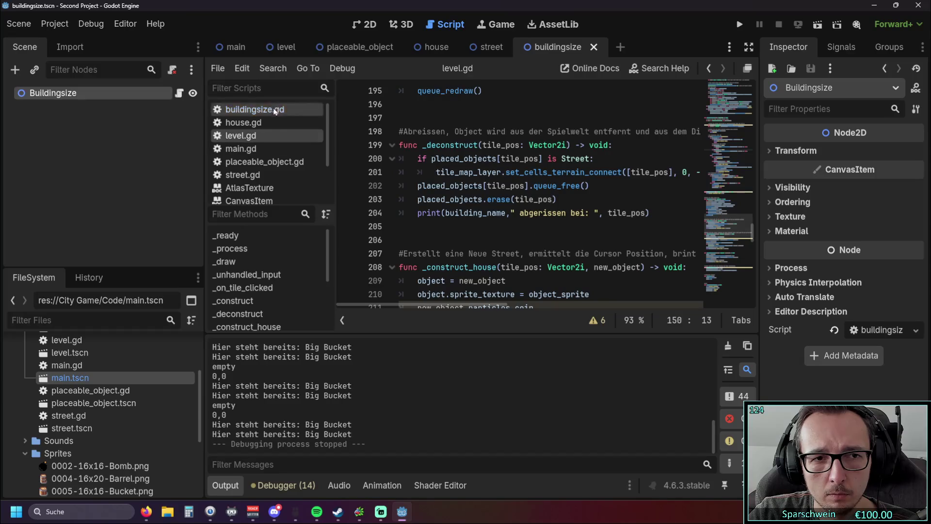
left_click(254, 109)
scroll(499, 166, "up", 10)
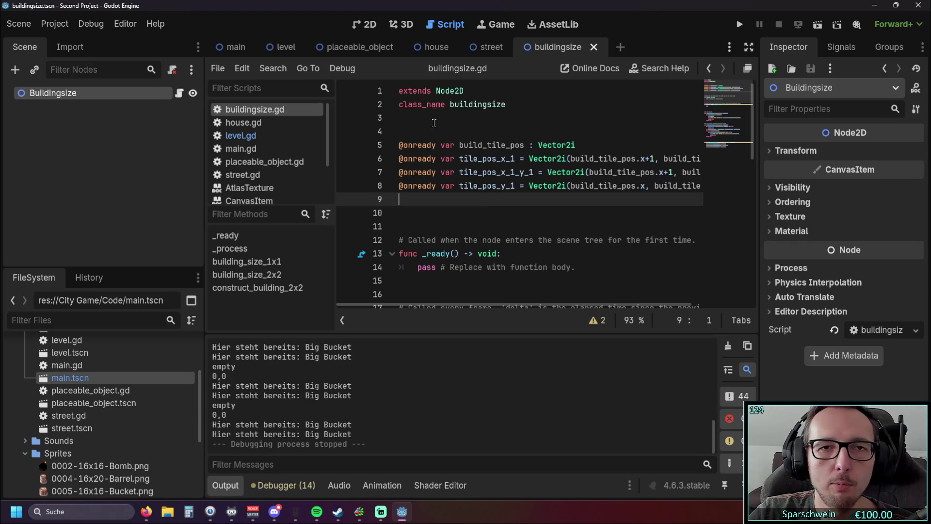
Step: Reopen level.gd and narrow the left dock to widen the code editor
left_click(291, 136)
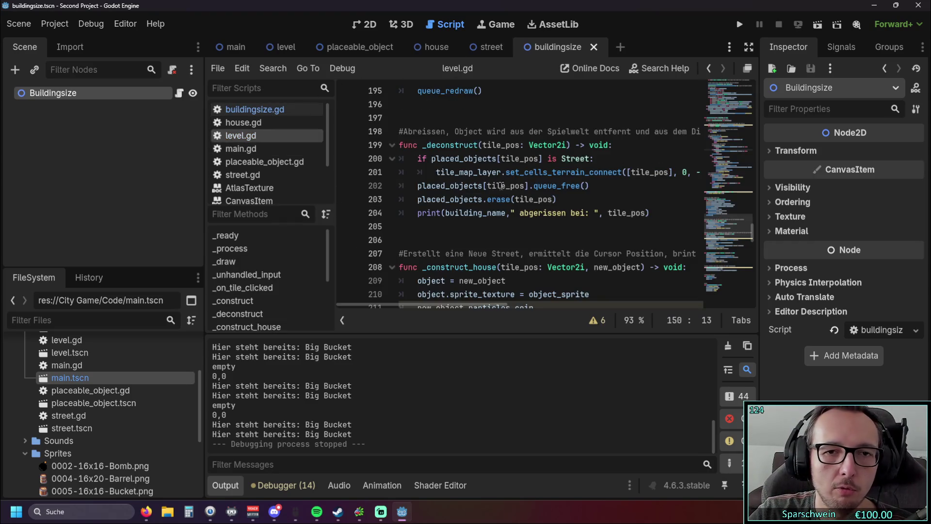
scroll(550, 179, "down", 2)
scroll(550, 179, "up", 10)
scroll(549, 180, "up", 20)
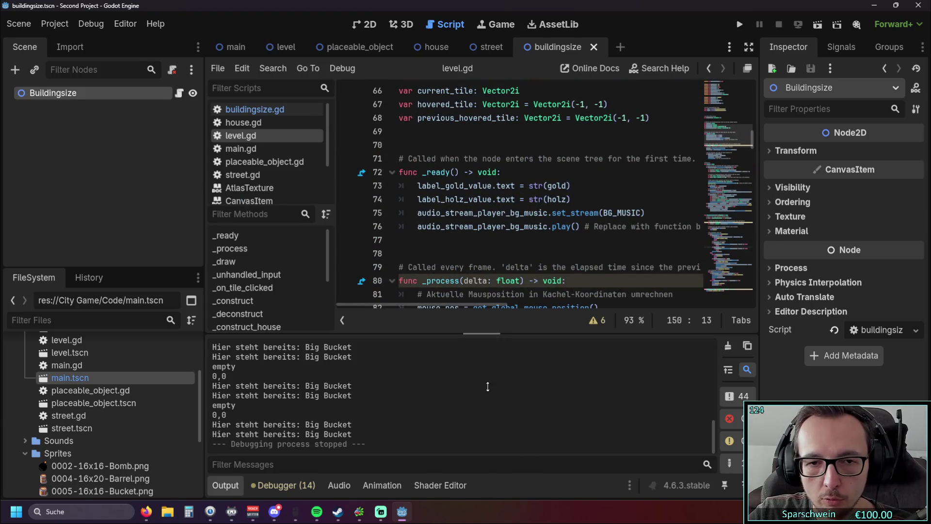
left_click_drag(337, 219, 241, 218)
Step: Scroll level.gd down to _unhandled_input, which converts the mouse position to tile_pos
scroll(519, 227, "down", 1)
scroll(519, 227, "down", 15)
scroll(509, 229, "up", 20)
scroll(507, 230, "down", 2)
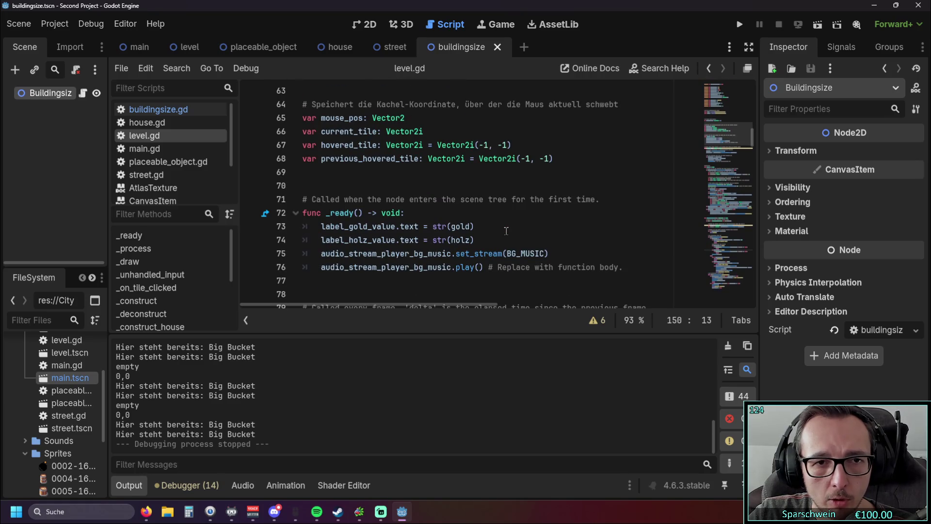
scroll(486, 210, "down", 1)
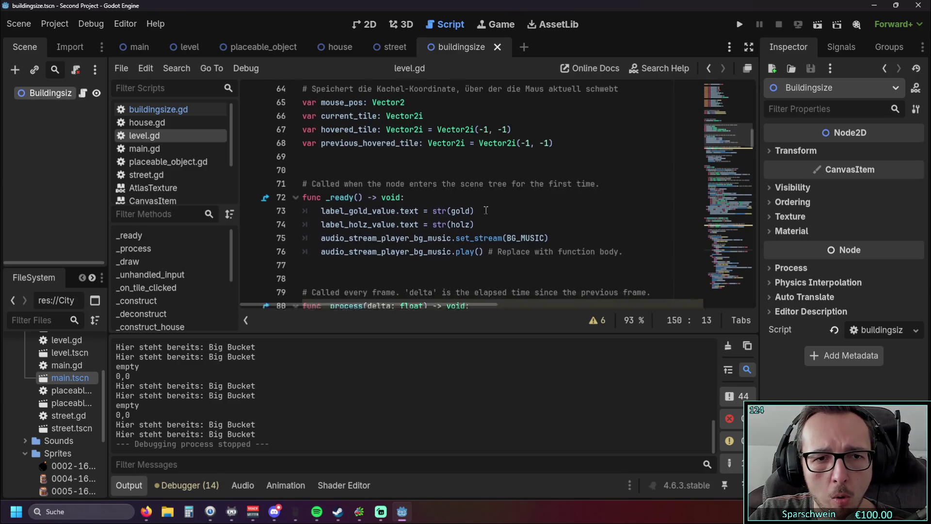
scroll(486, 210, "down", 4)
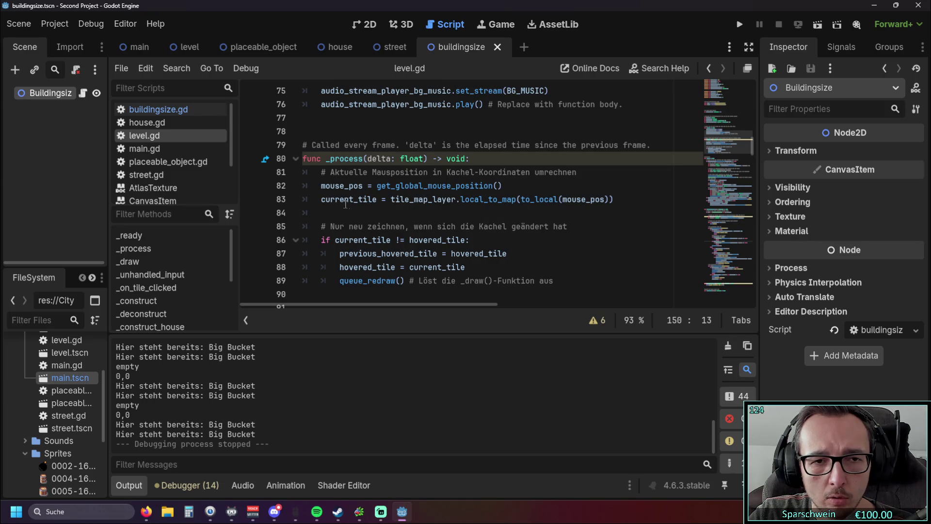
mouse_move(329, 202)
scroll(309, 238, "down", 4)
scroll(308, 236, "down", 1)
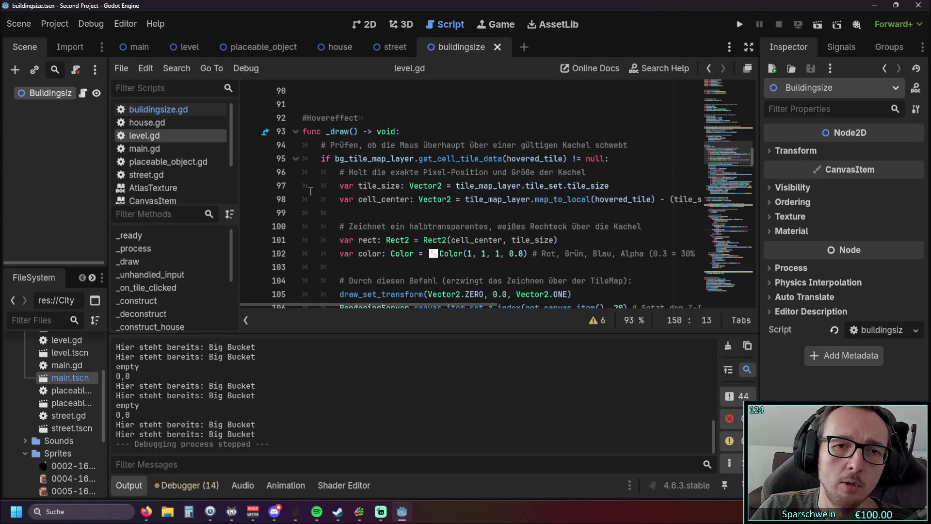
scroll(347, 194, "down", 11)
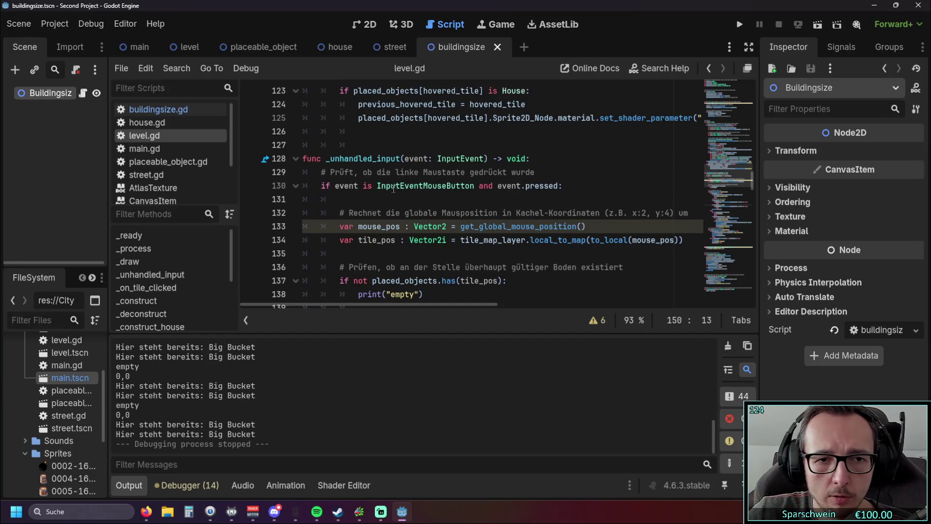
scroll(362, 220, "down", 1)
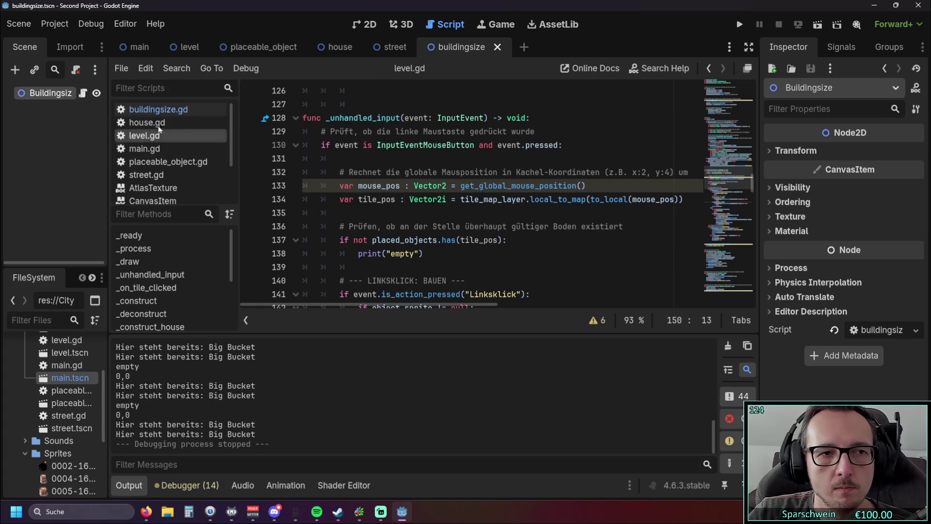
Step: Reopen buildingsize.gd and select the neighbour-tile lines 6–8
left_click(159, 109)
left_click_drag(674, 189, 271, 163)
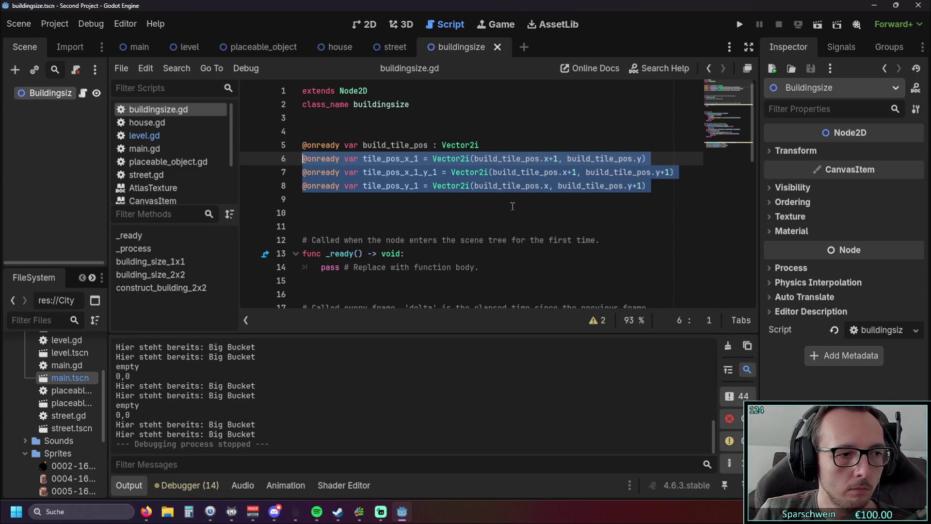
Step: Insert blank lines below _process in buildingsize.gd to make room for a new function
left_click(510, 202)
scroll(507, 203, "down", 6)
scroll(496, 208, "up", 4)
scroll(496, 208, "down", 4)
scroll(391, 207, "up", 2)
left_click(335, 200)
key("Return")
key("Return")
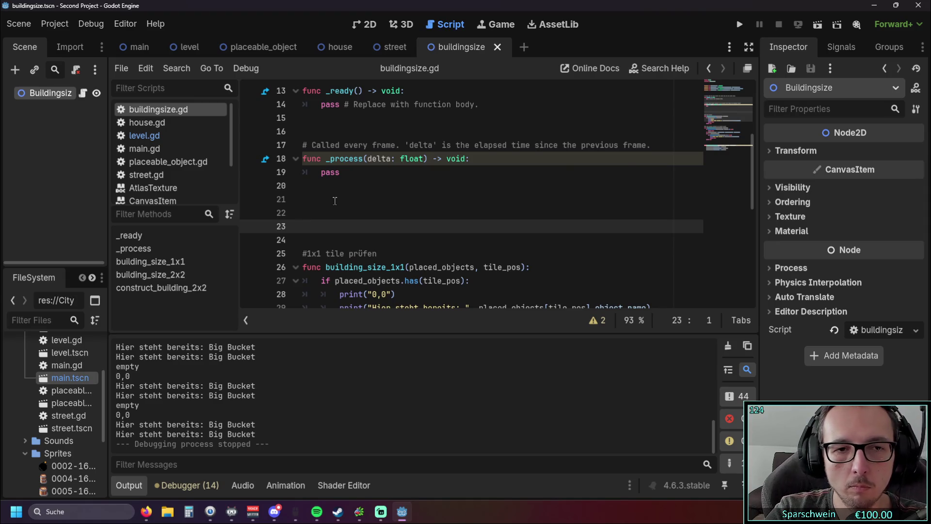
key("Up")
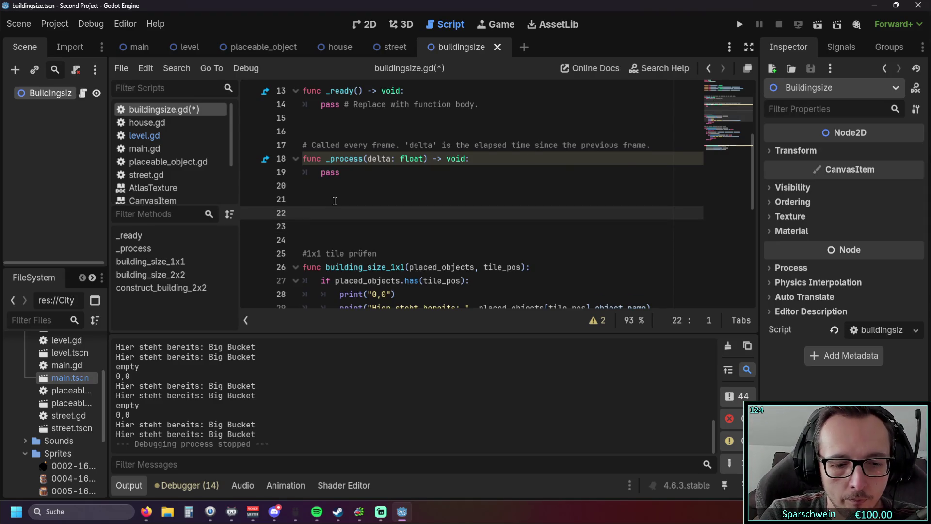
Step: Write the header 'func calc_build_size_2x2()' on line 22, with blank lines below it
type("func cal")
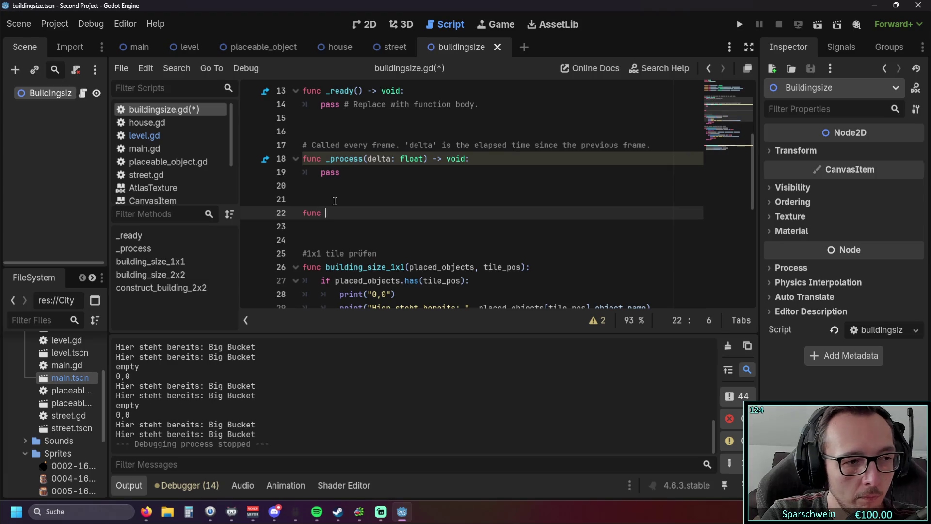
type("c")
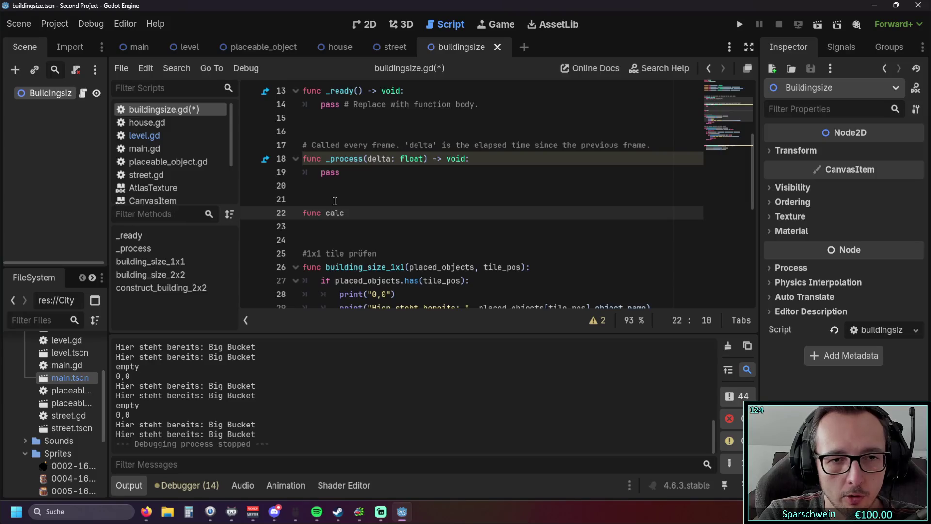
type("_")
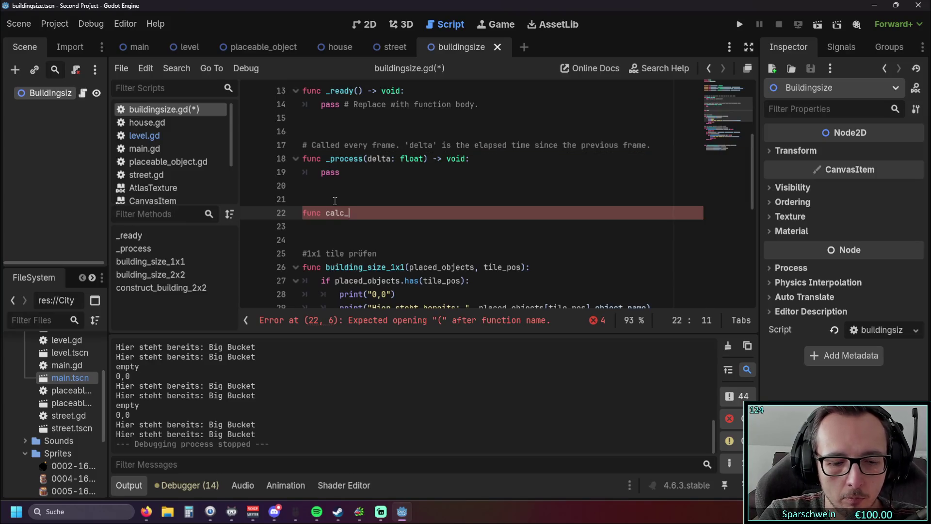
type("build_size")
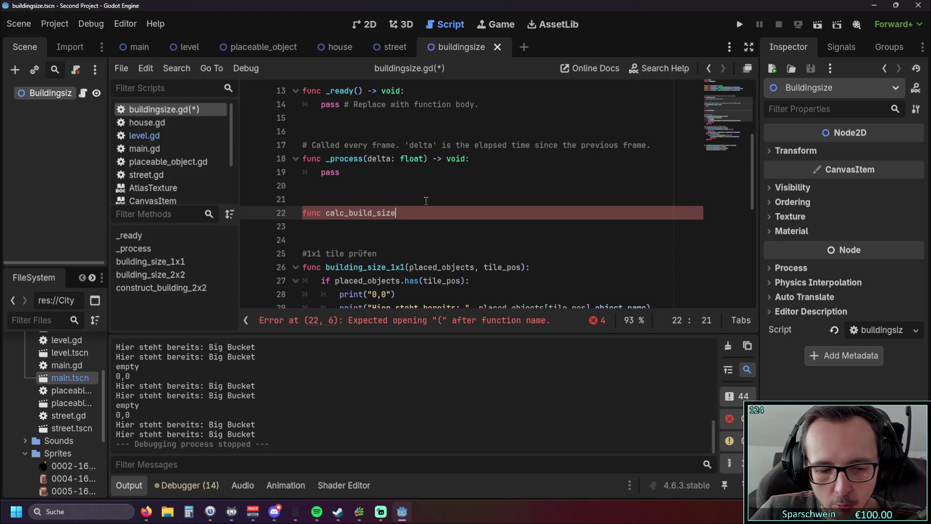
type("2x2")
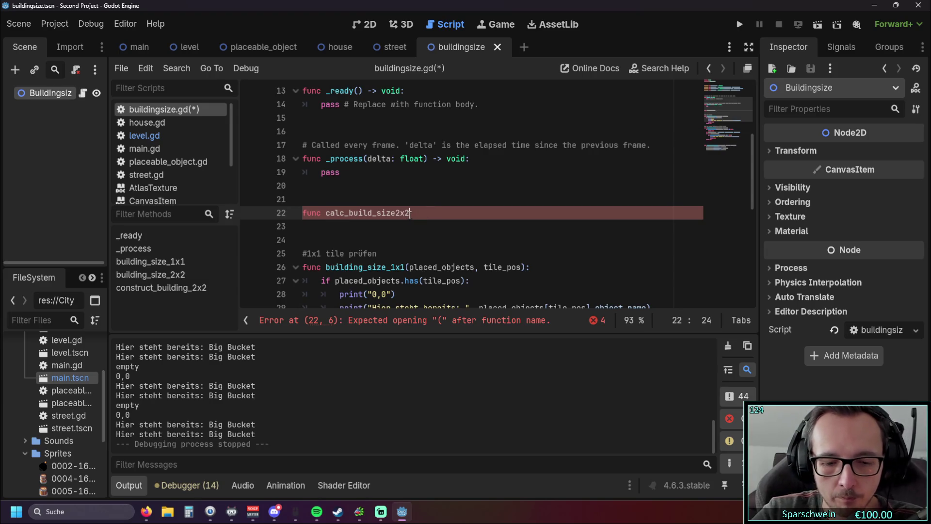
type("()")
left_click(398, 214)
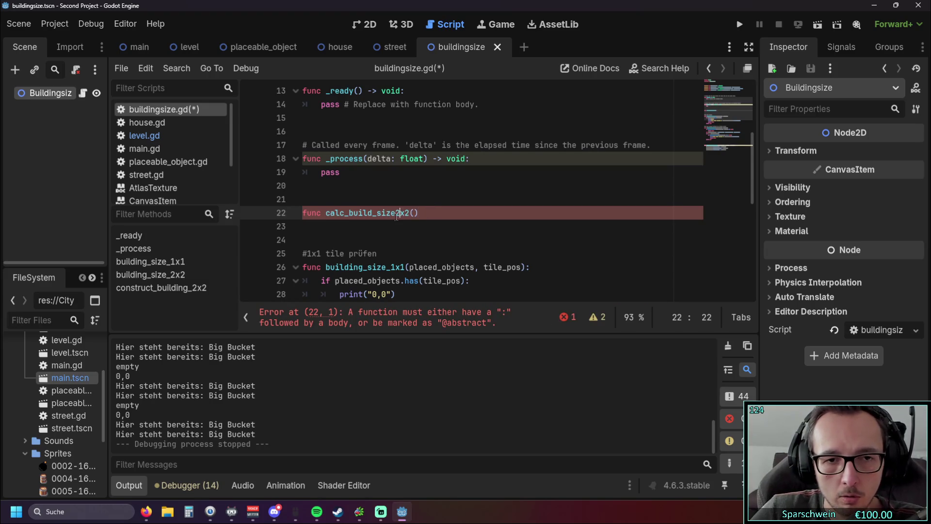
type("_")
left_click(404, 231)
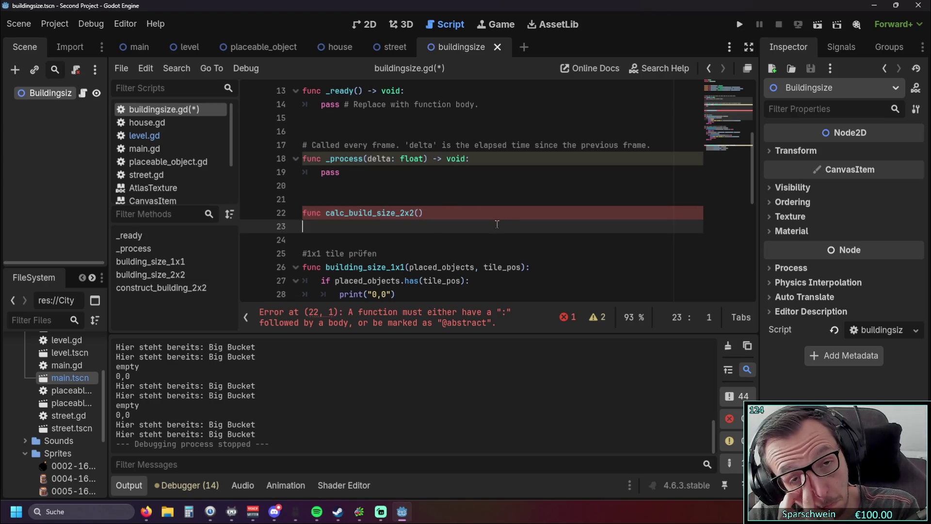
key("Return")
key("Return")
scroll(431, 222, "up", 4)
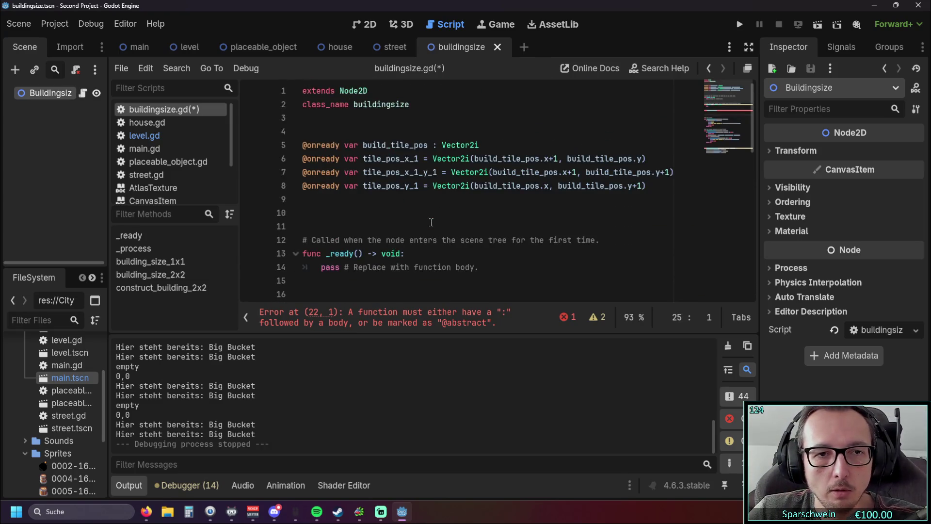
left_click_drag(651, 187, 278, 162)
left_click(453, 201)
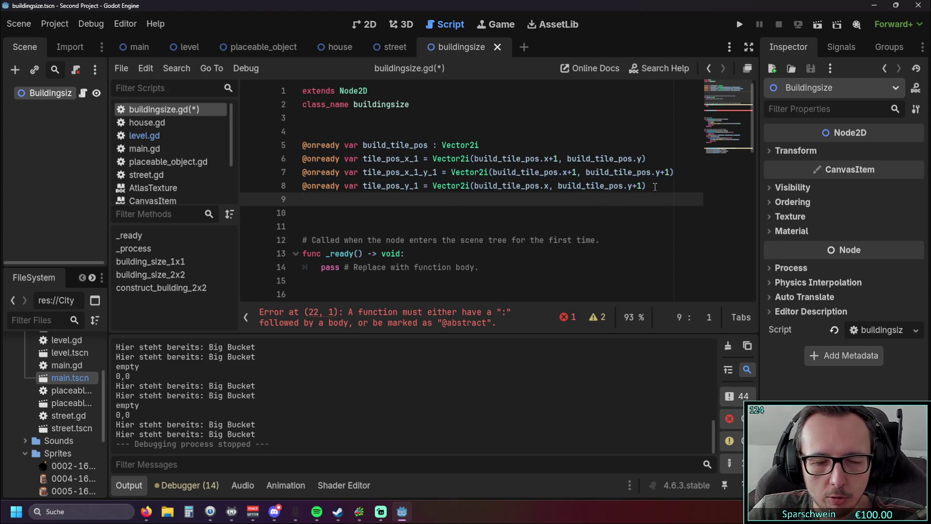
mouse_move(657, 187)
left_mouse_down()
mouse_move(485, 187)
mouse_move(278, 156)
left_mouse_up()
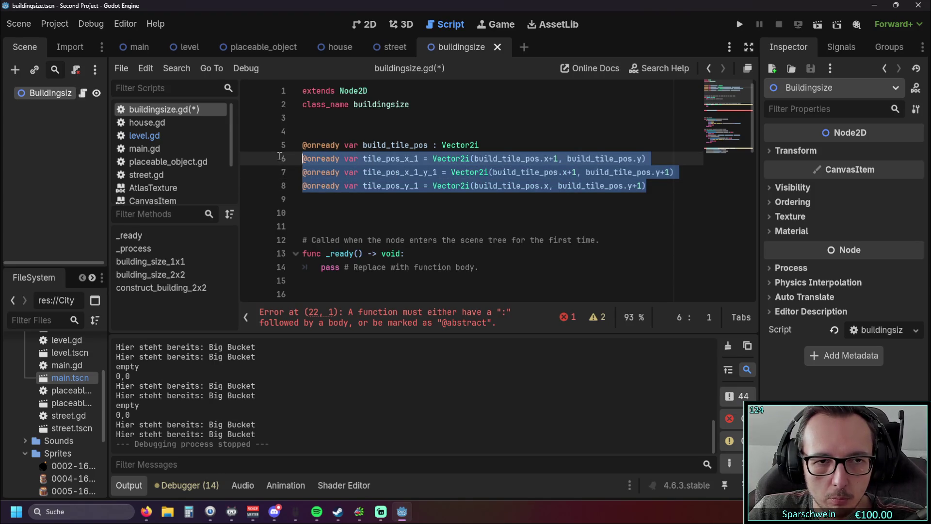
key("ctrl+x")
scroll(398, 212, "down", 7)
scroll(398, 212, "up", 3)
left_click(341, 158)
key("ctrl+v")
left_click(341, 158)
key("BackSpace")
mouse_move(342, 189)
left_mouse_down()
mouse_move(302, 189)
mouse_move(334, 173)
mouse_move(302, 172)
mouse_move(302, 160)
left_mouse_up()
key("BackSpace")
key("BackSpace")
key("BackSpace")
key("Tab")
left_click(304, 173)
key("Tab")
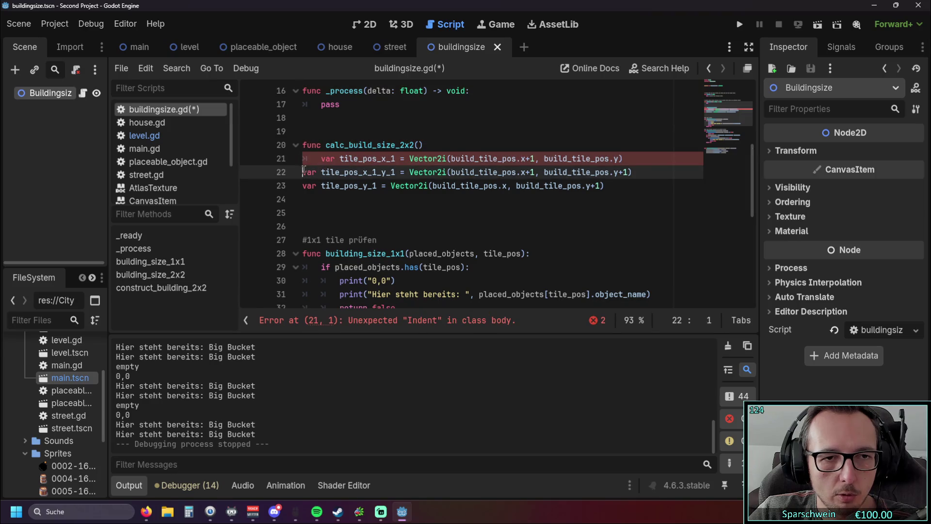
left_click(302, 186)
key("Tab")
left_click(354, 212)
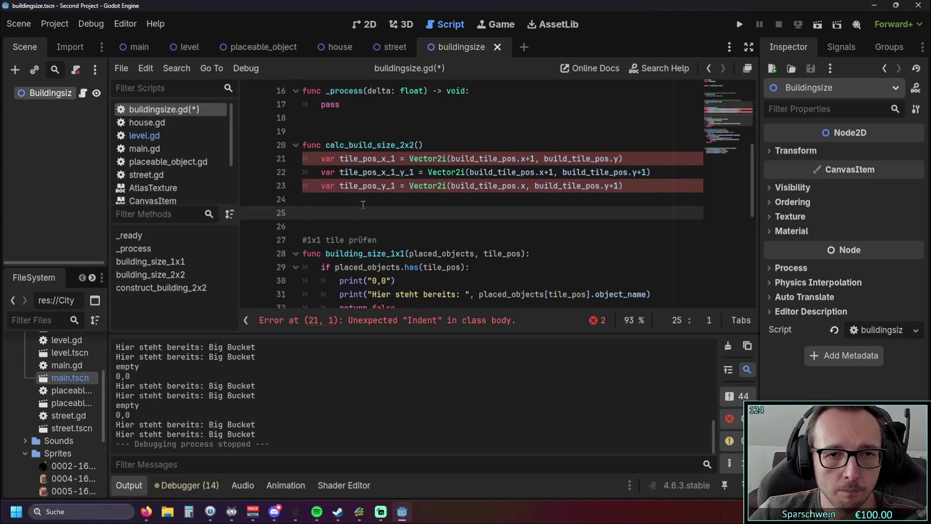
scroll(412, 189, "up", 2)
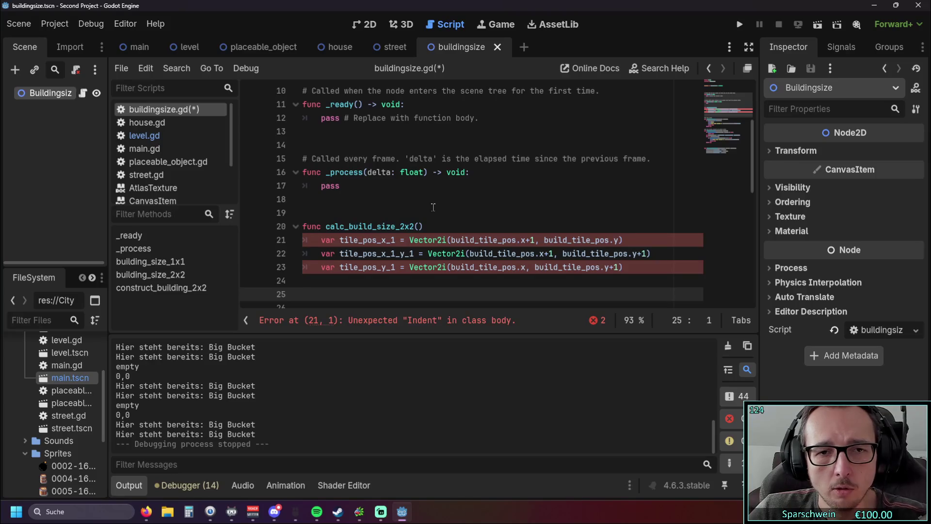
Step: Add a tile_pos parameter and replace build_tile_pos with tile_pos in the neighbour lines
left_click(343, 239)
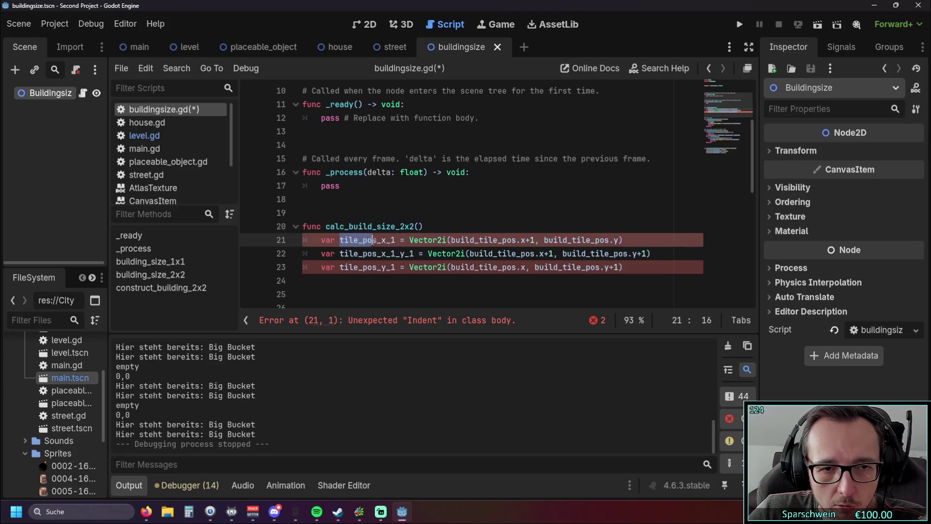
left_click(419, 226)
type("tile_pos")
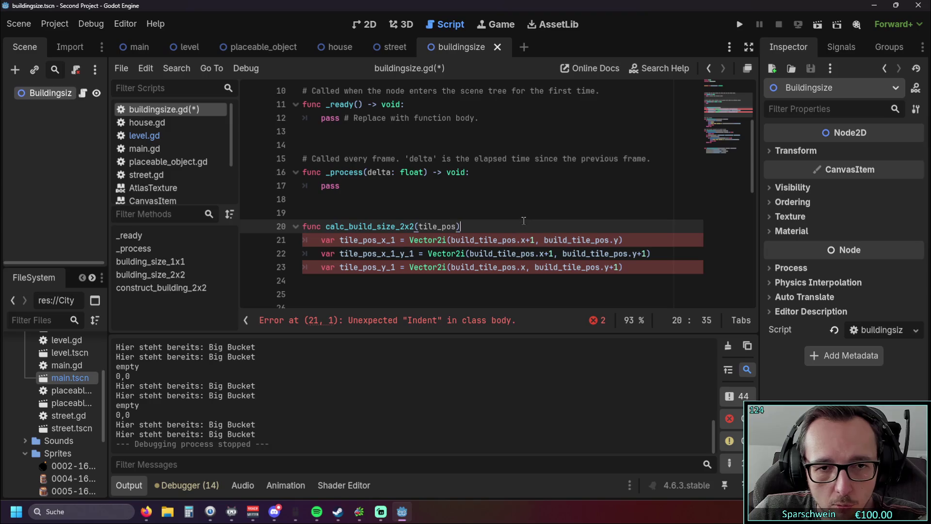
mouse_move(451, 241)
left_mouse_down()
mouse_move(497, 241)
mouse_move(468, 254)
mouse_move(514, 253)
left_mouse_up()
type("tile_pos_pos.x+1, build_tile_pos")
mouse_move(450, 267)
left_mouse_down()
mouse_move(566, 269)
mouse_move(600, 254)
left_mouse_up()
type("tile_pos")
type("tile_pos")
type("tile_pos")
left_click_drag(535, 240, 577, 240)
type("tile_pos")
left_click(537, 208)
scroll(537, 208, "up", 3)
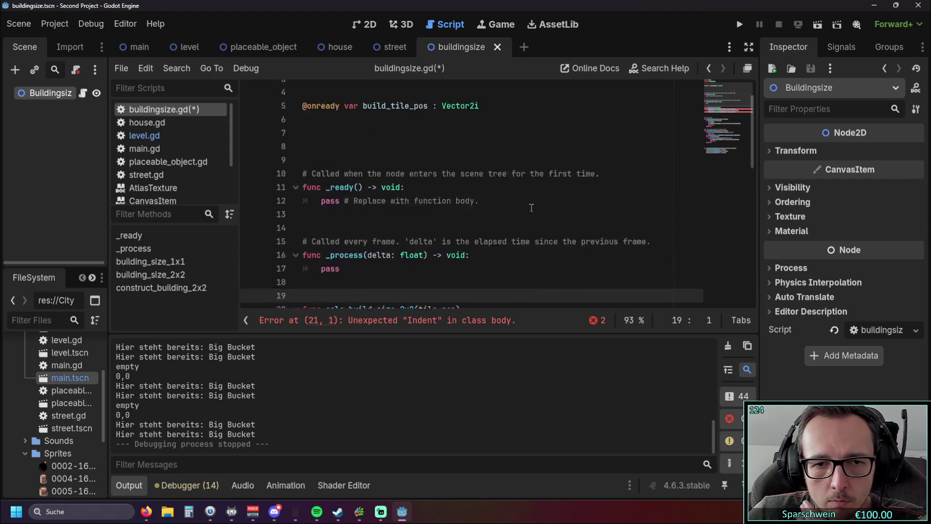
left_click_drag(266, 158, 267, 145)
key("BackSpace")
key("BackSpace")
key("BackSpace")
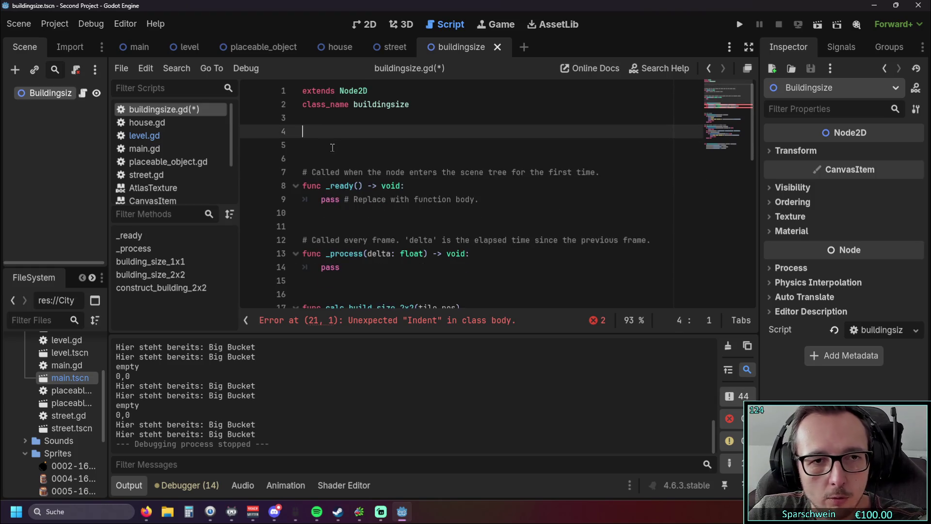
left_click(495, 188)
scroll(495, 188, "down", 3)
scroll(495, 188, "up", 1)
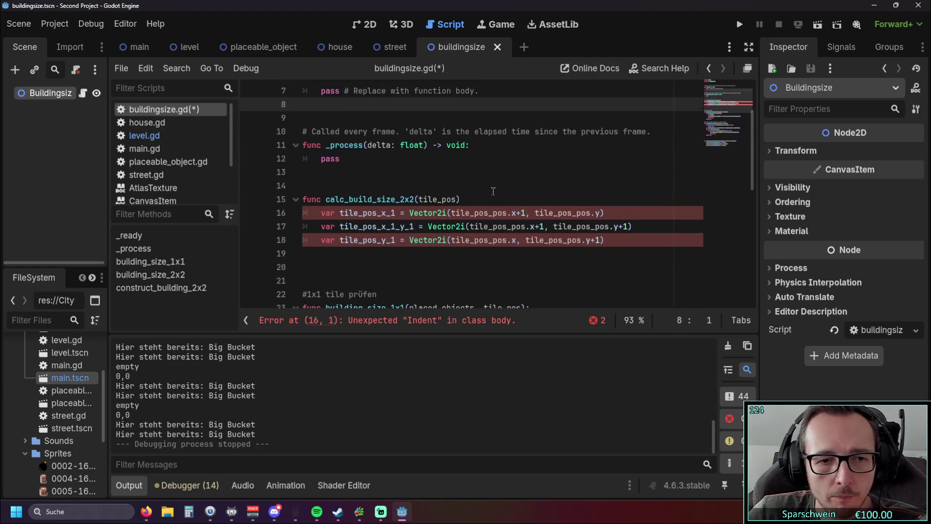
left_click(414, 253)
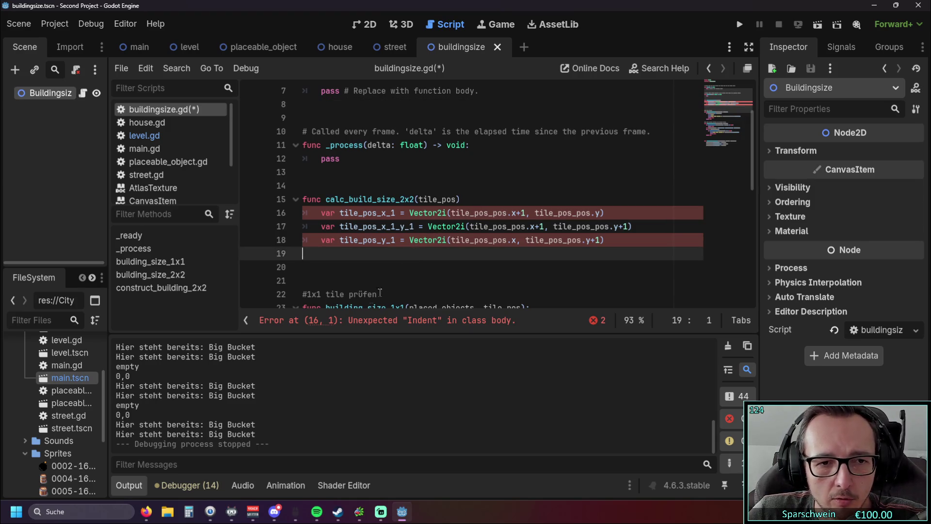
left_click(415, 324)
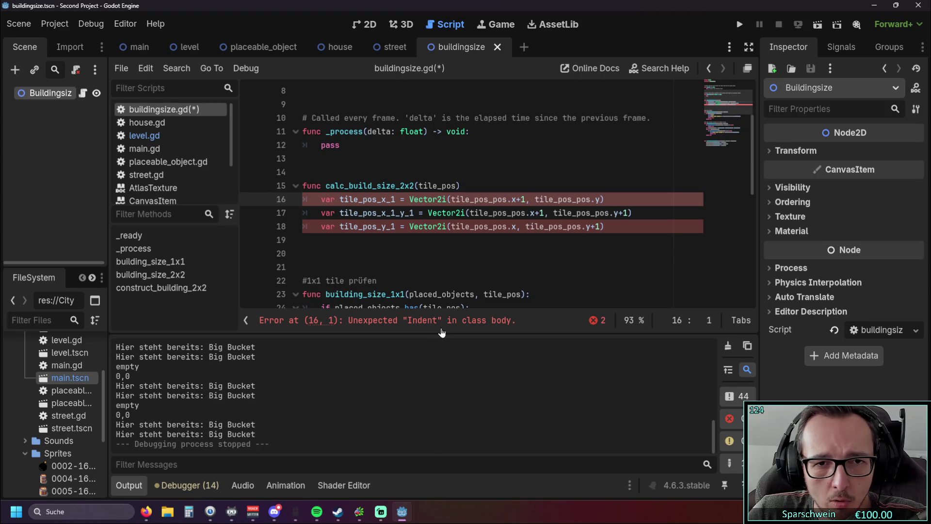
Step: Correct the duplicated tile_pos_pos to tile_pos on lines 16 and 18
left_click(490, 199)
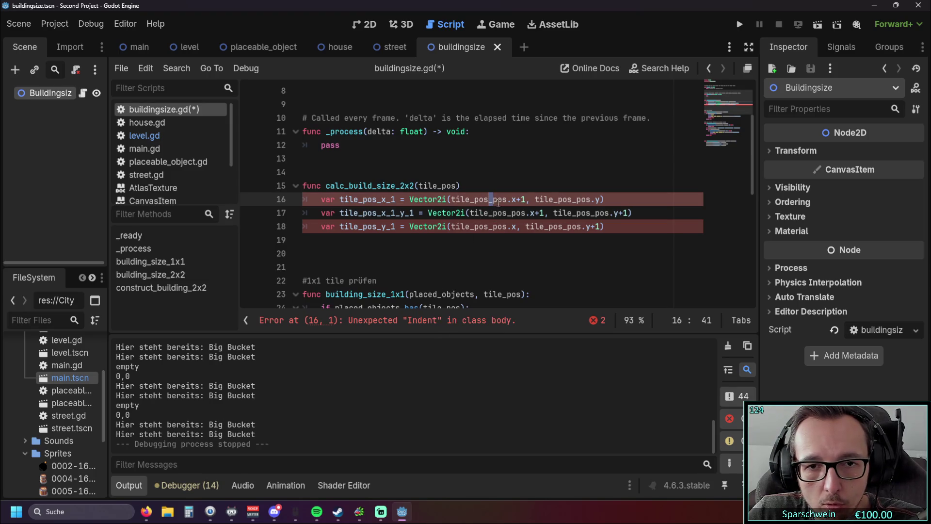
left_click_drag(507, 199, 489, 199)
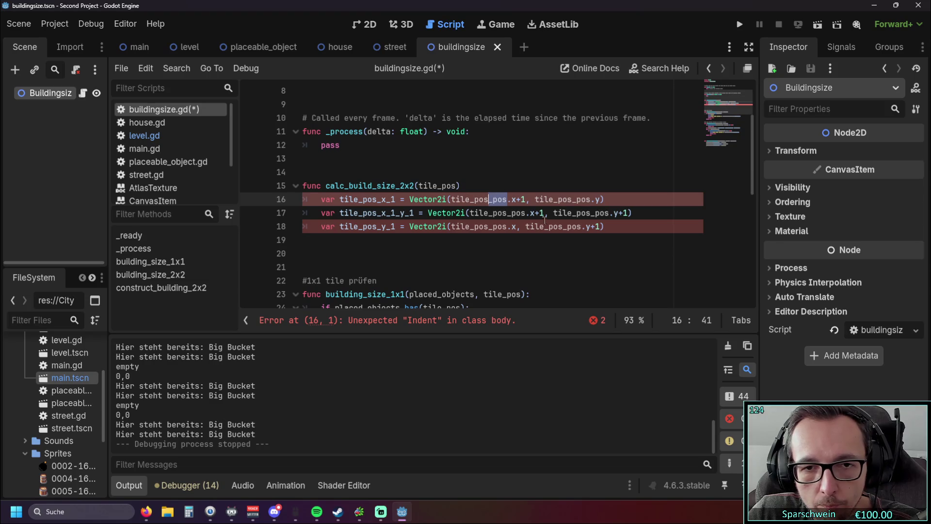
key("BackSpace")
key("Down")
key("Down")
key("shift+Right")
key("shift+Right")
key("shift+Right")
key("BackSpace")
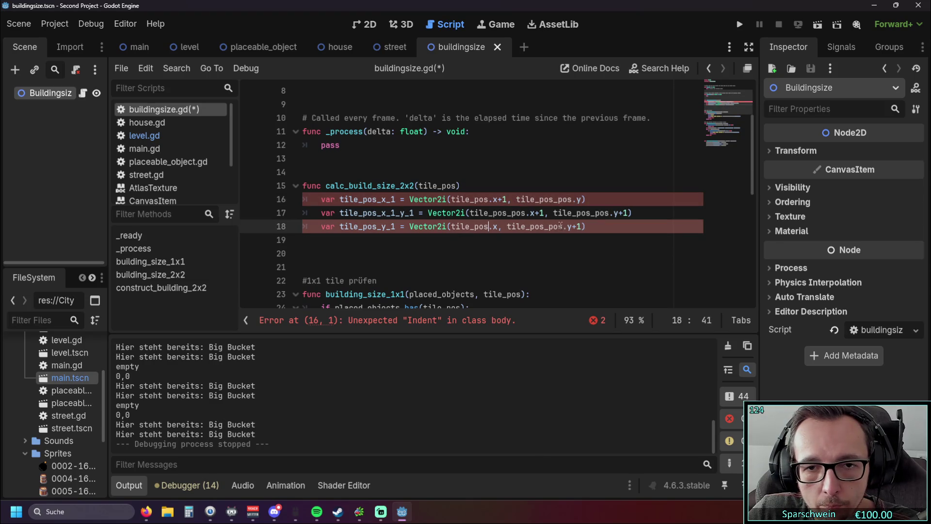
left_click_drag(562, 226, 544, 226)
key("BackSpace")
left_click_drag(572, 199, 553, 199)
key("BackSpace")
left_click(580, 247)
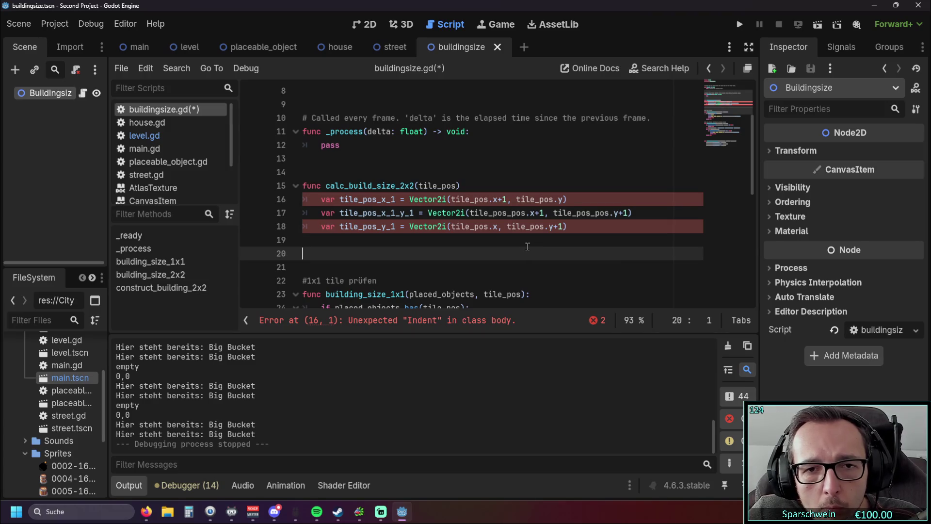
Step: End the function header with a colon and remove the extra _pos on line 17
left_click(464, 185)
type(":")
left_click_drag(610, 212, 591, 214)
key("BackSpace")
left_click_drag(530, 212, 507, 212)
key("BackSpace")
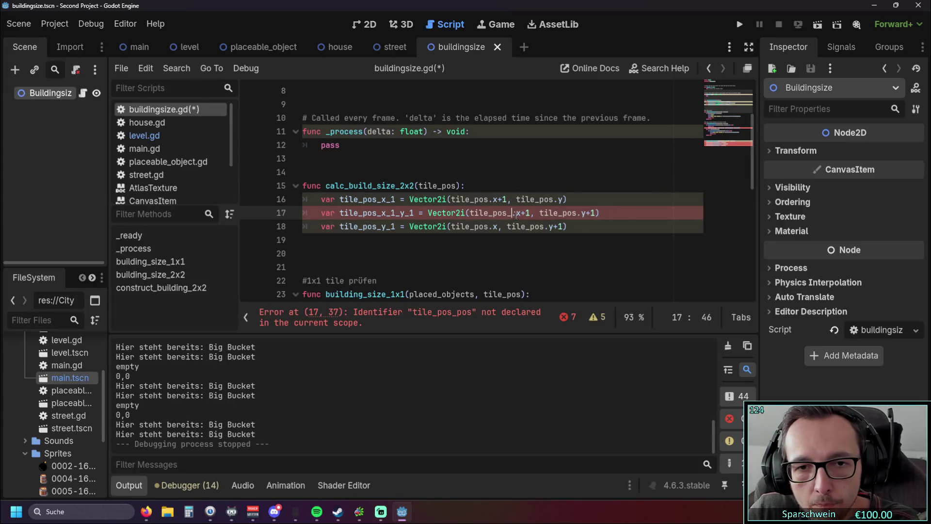
left_click(545, 250)
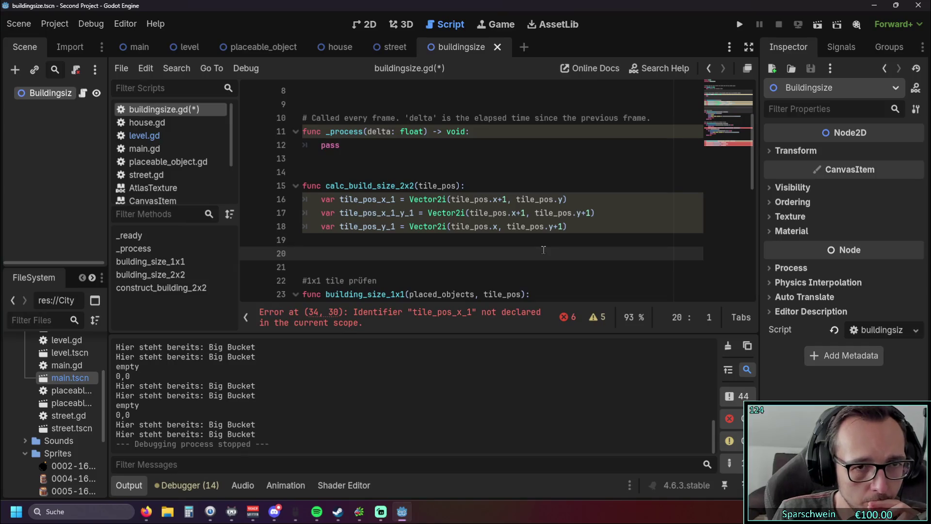
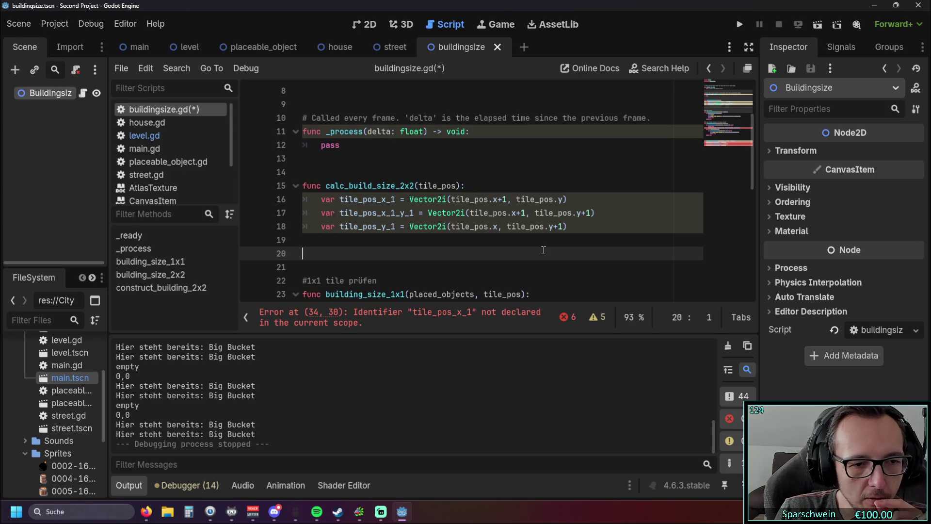
Step: Switch to the level scene and open its level.gd script
scroll(534, 245, "down", 1)
scroll(485, 228, "up", 1)
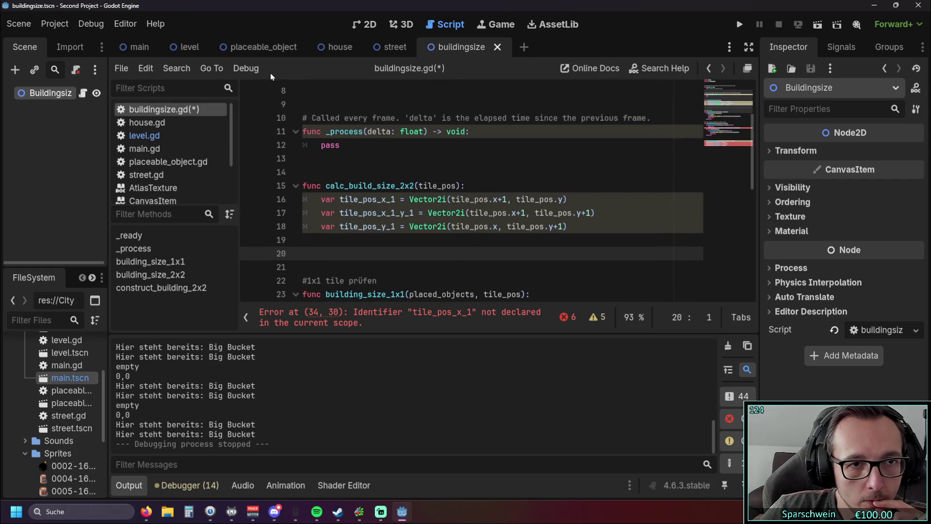
mouse_move(182, 51)
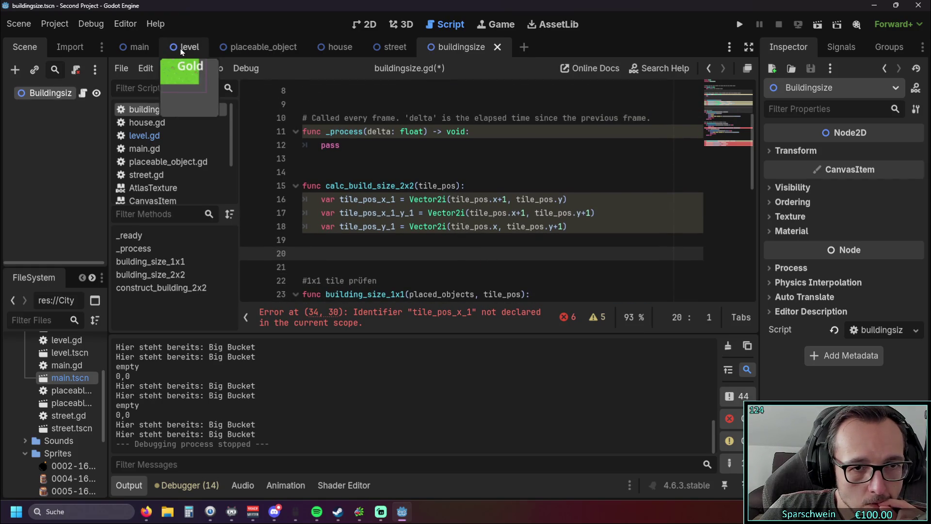
left_click(182, 51)
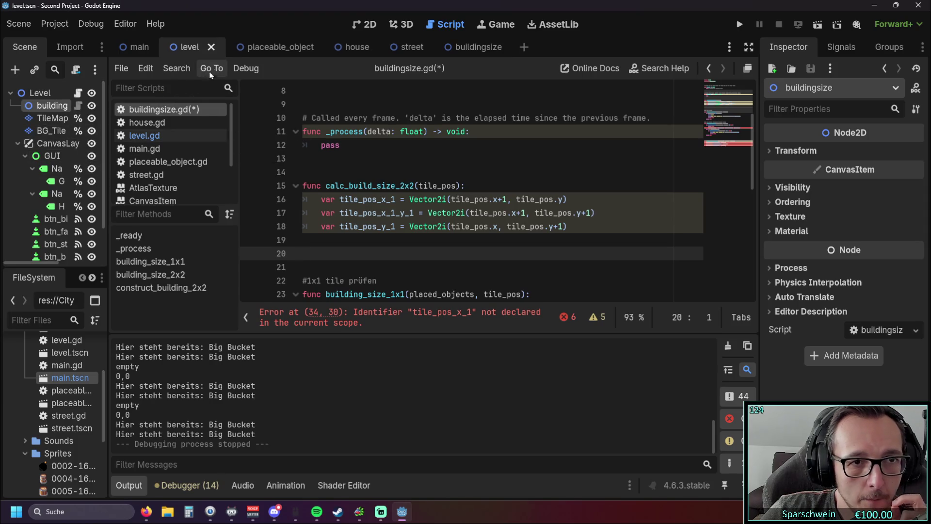
left_click(144, 135)
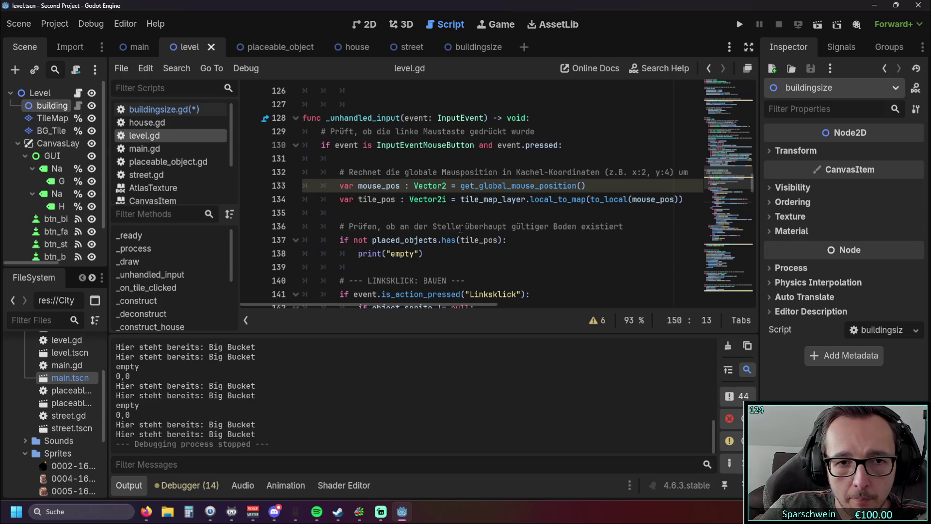
Step: Scroll to the building_size "1x1" and "2x2" checks around line 150
mouse_move(412, 303)
left_mouse_down()
mouse_move(421, 302)
mouse_move(379, 304)
left_mouse_up()
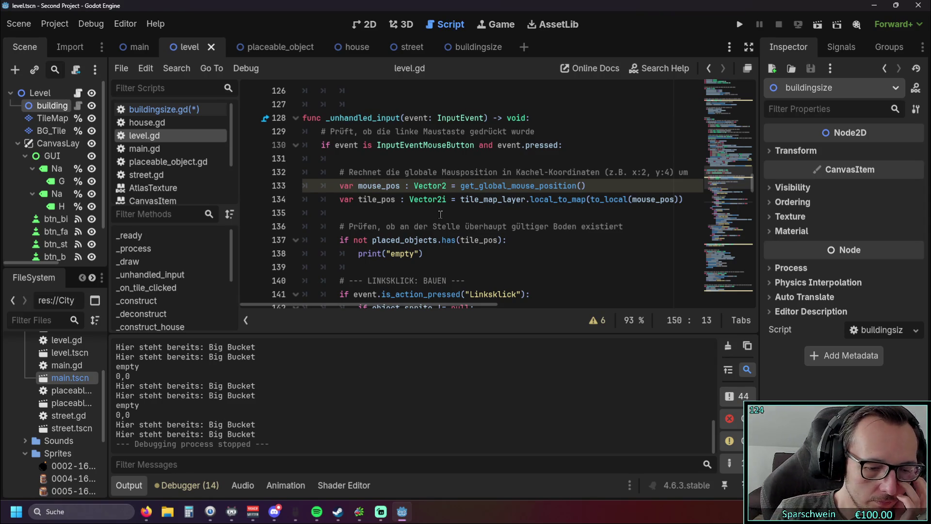
scroll(427, 201, "down", 5)
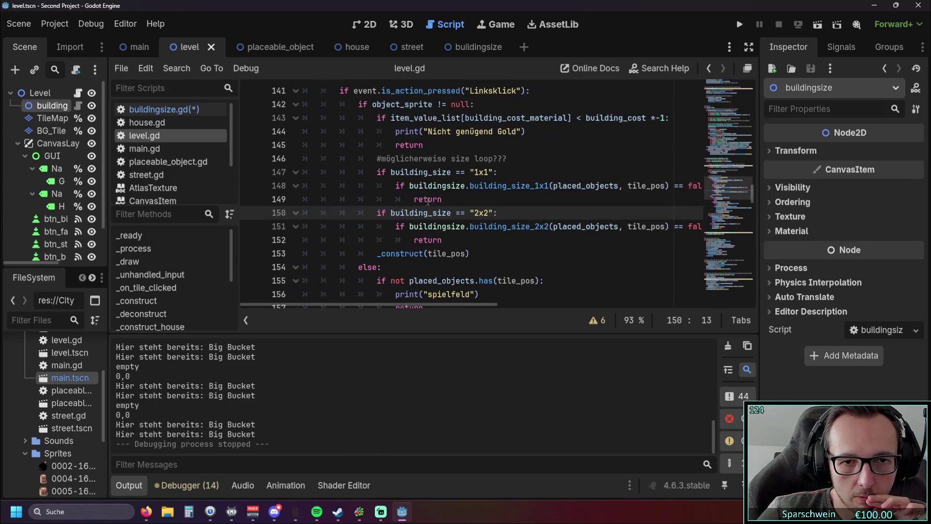
scroll(473, 243, "up", 4)
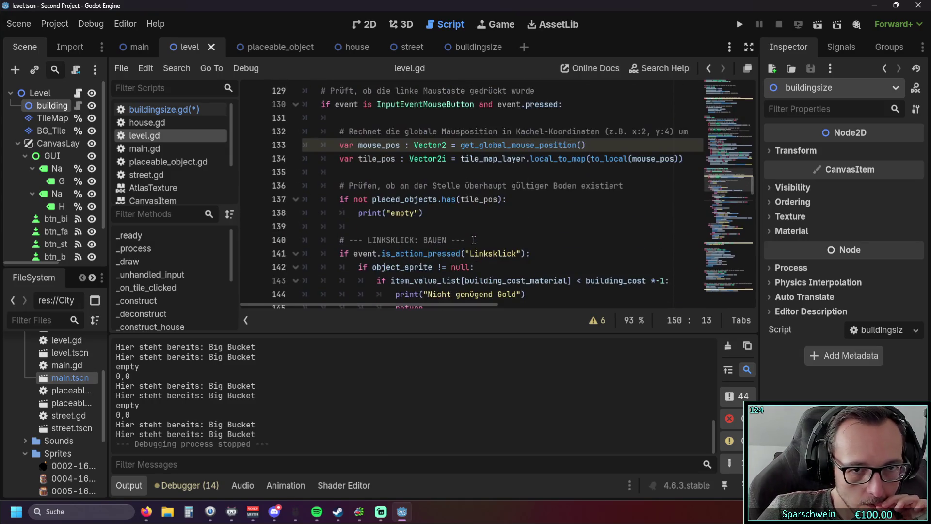
scroll(475, 238, "up", 1)
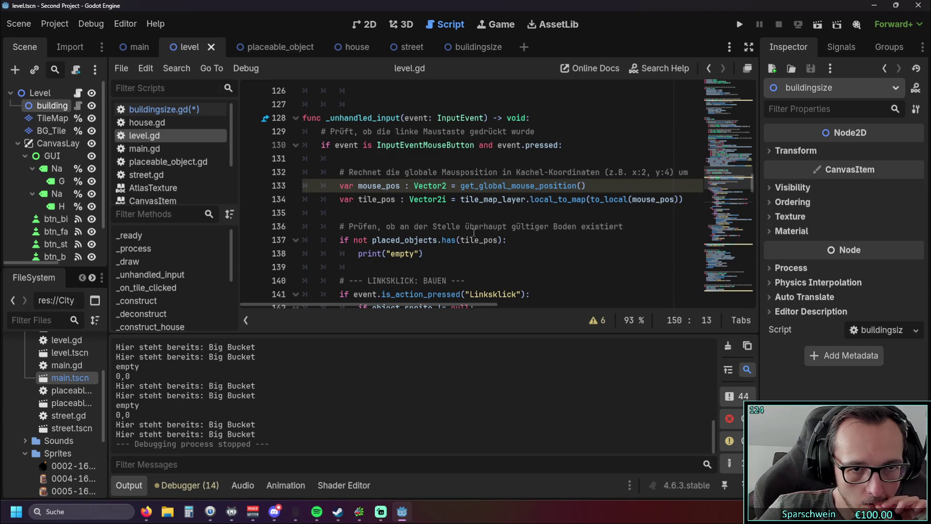
scroll(474, 232, "down", 6)
mouse_move(458, 304)
left_mouse_down()
mouse_move(522, 303)
mouse_move(464, 295)
mouse_move(478, 296)
left_mouse_up()
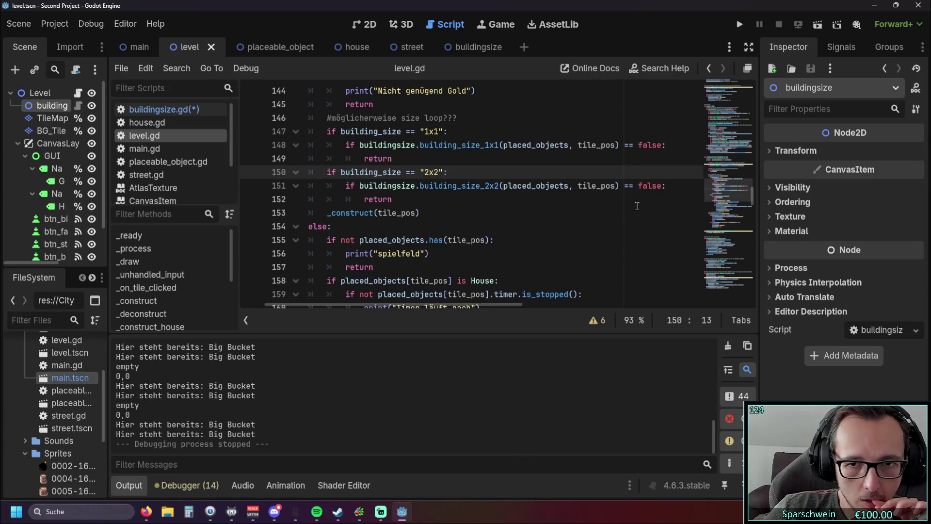
Step: Add a buildingsize.calc_build_size_2x2() call on a new line in the 2x2 branch
key("Down")
key("End")
key("Return")
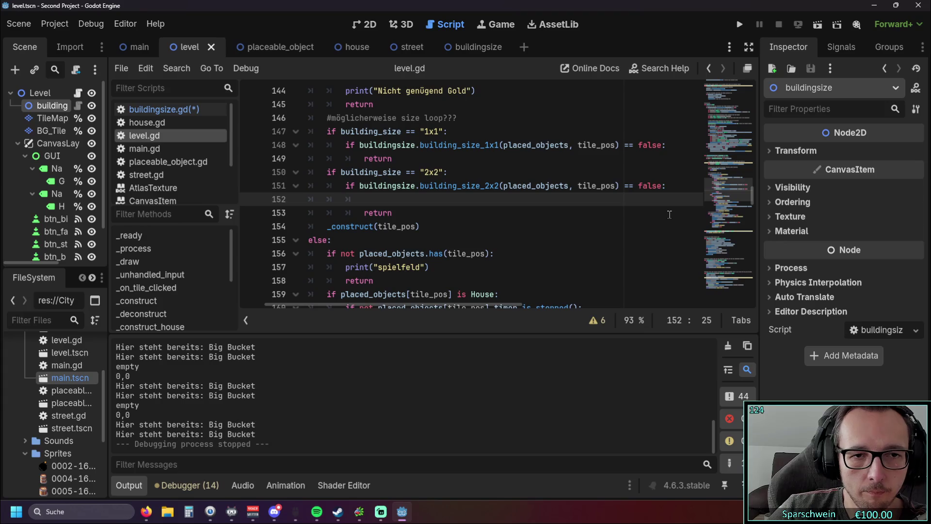
type("buildingsize")
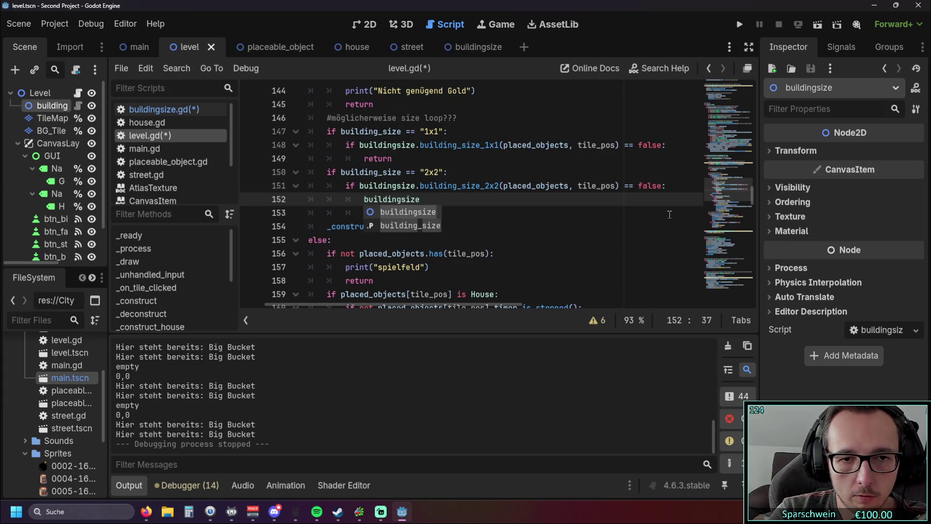
type(".calc")
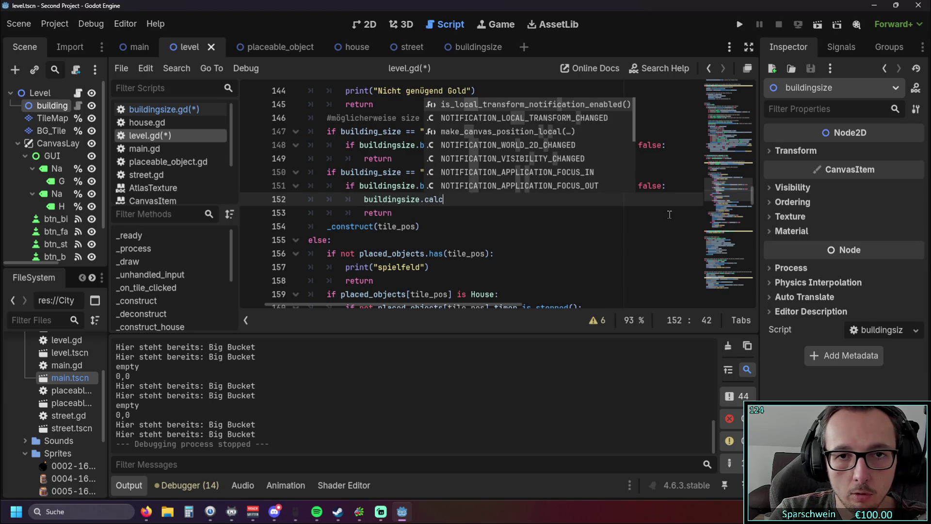
type("_")
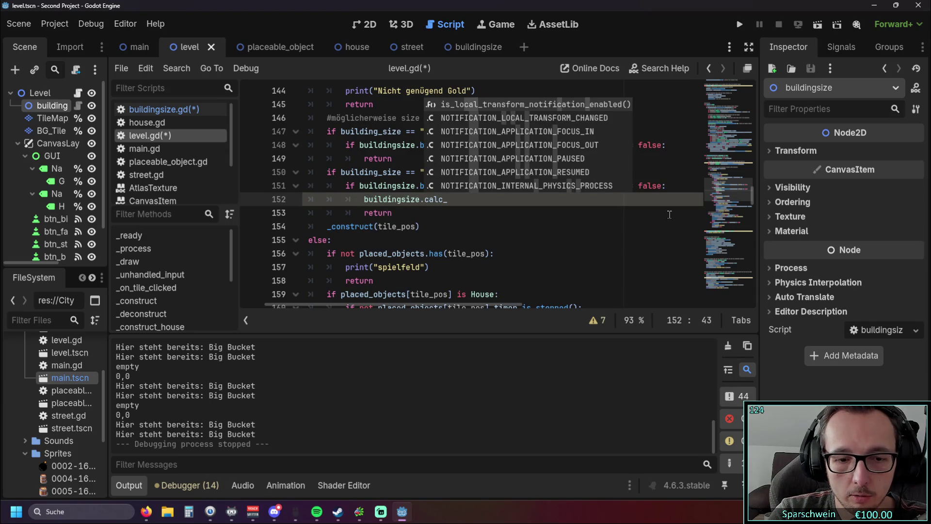
type("build")
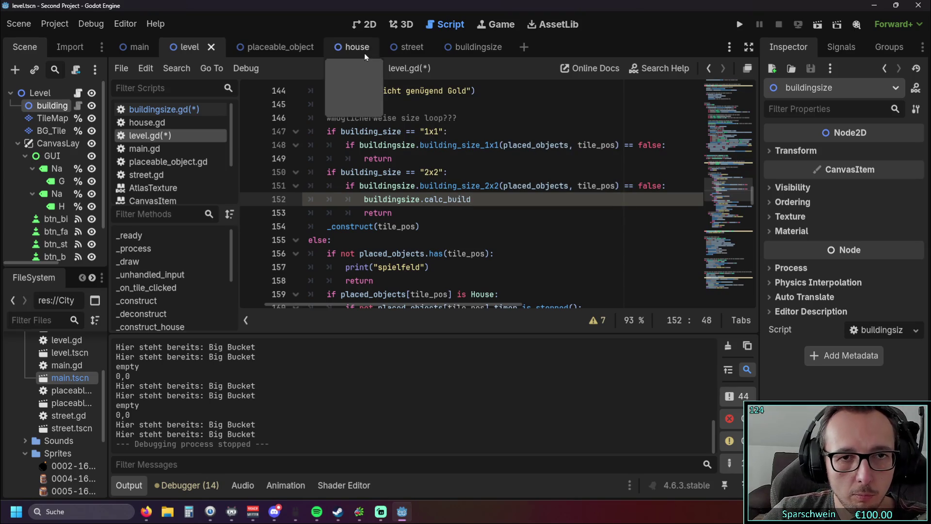
left_click(146, 111)
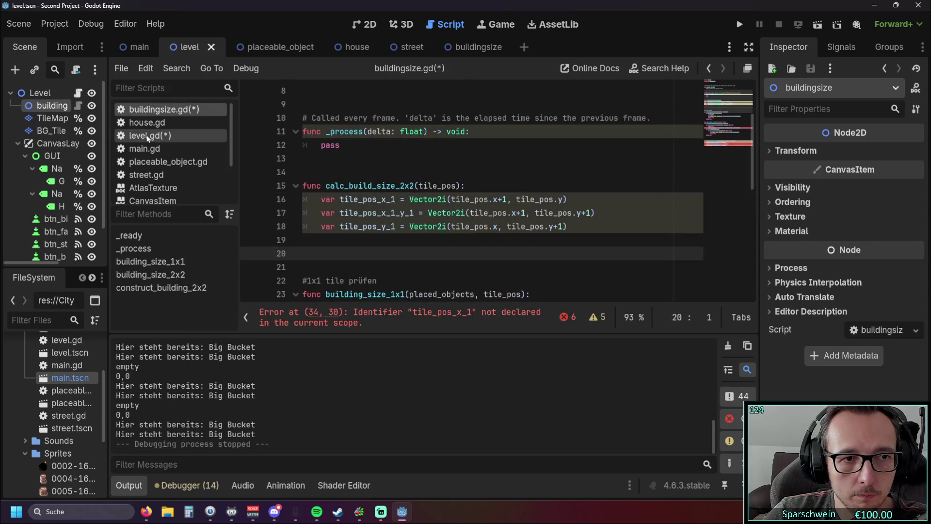
left_click(147, 136)
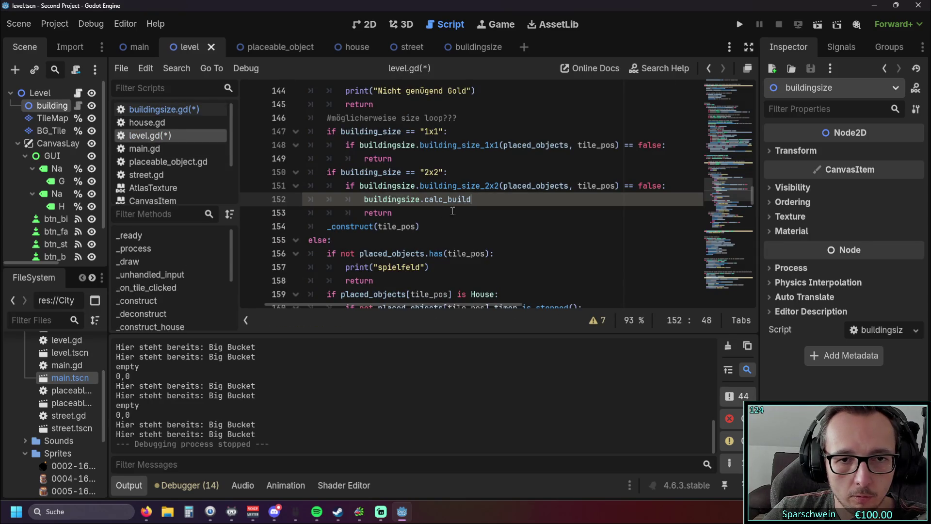
type("_size")
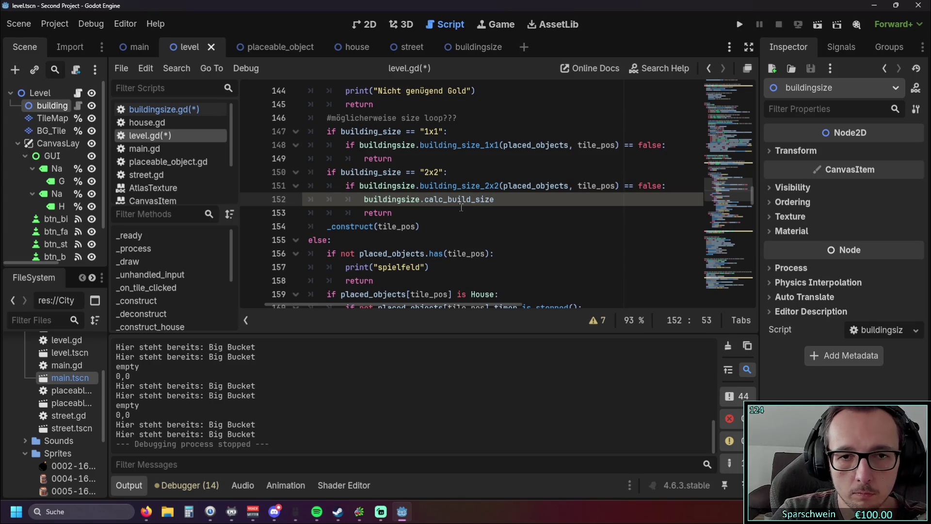
type("_2")
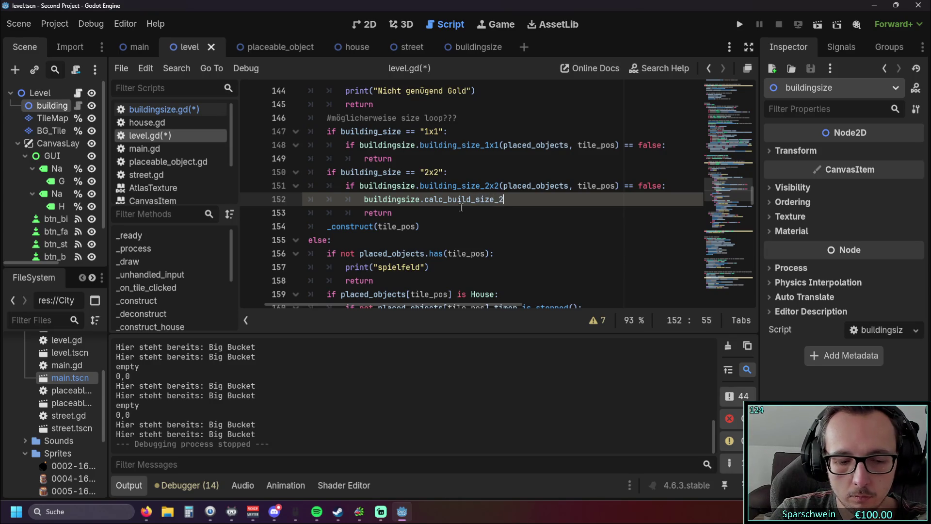
type("x2()")
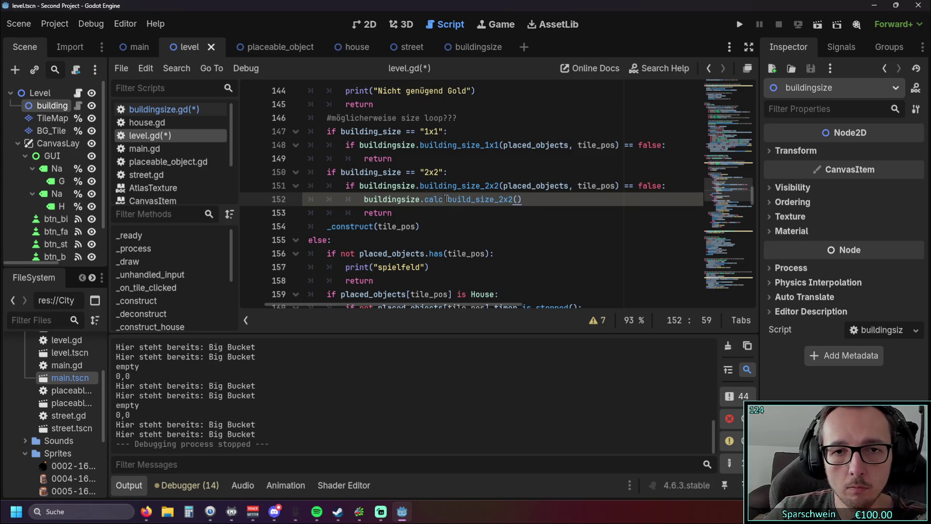
Step: Pass tile_pos as the call's argument, copied from line 151, and run the project
left_click(398, 226)
scroll(436, 218, "up", 1)
double_click(596, 226)
key("ctrl+c")
left_click(518, 240)
key("ctrl+v")
left_click(519, 268)
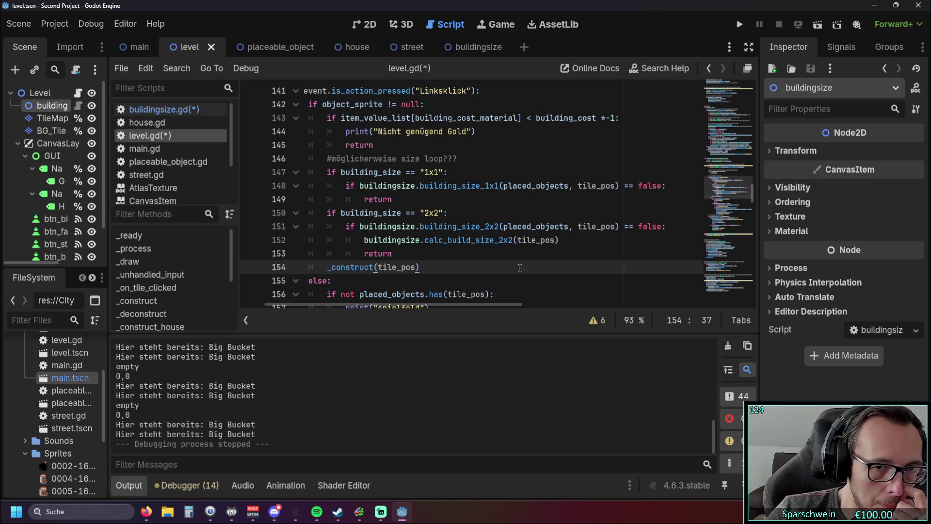
left_click(739, 25)
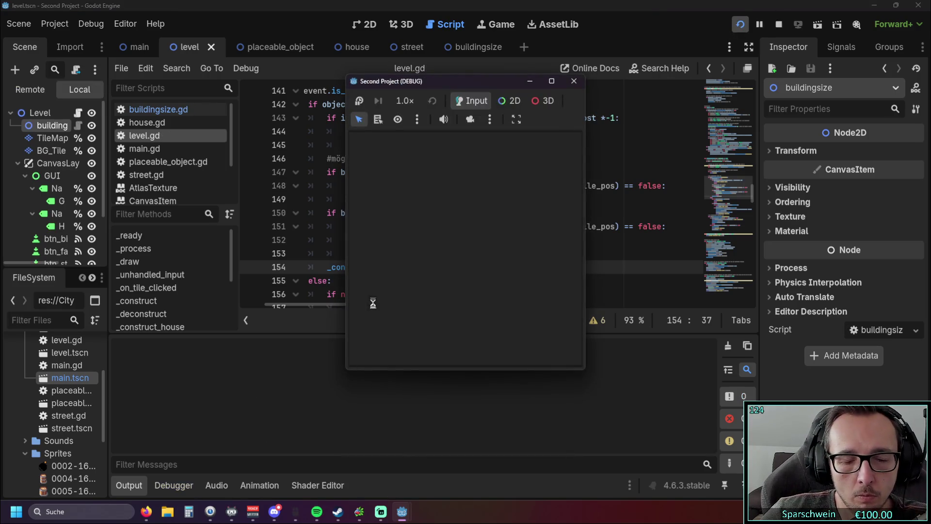
Step: Inspect the 'tile_pos_x_1 not declared' error in buildingsize.gd and select variable lines 16–18
scroll(425, 264, "up", 1)
scroll(425, 264, "down", 1)
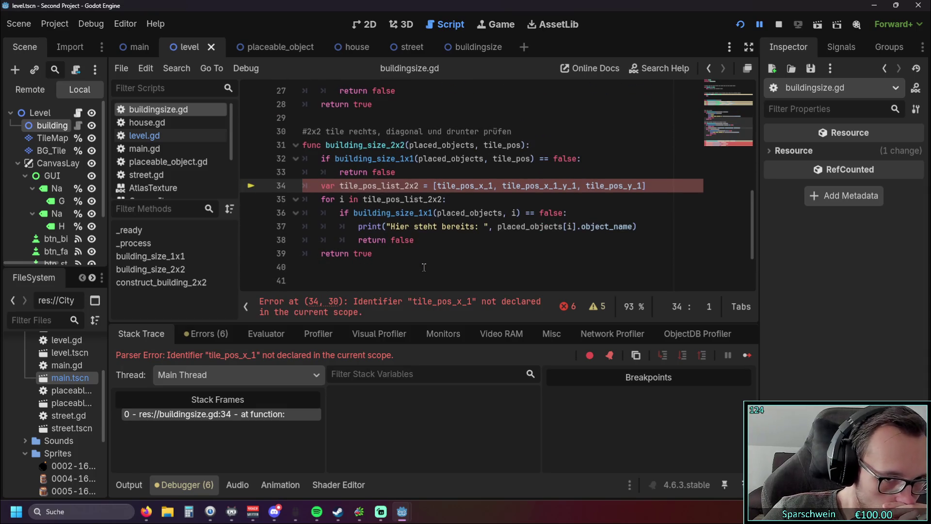
scroll(418, 250, "up", 1)
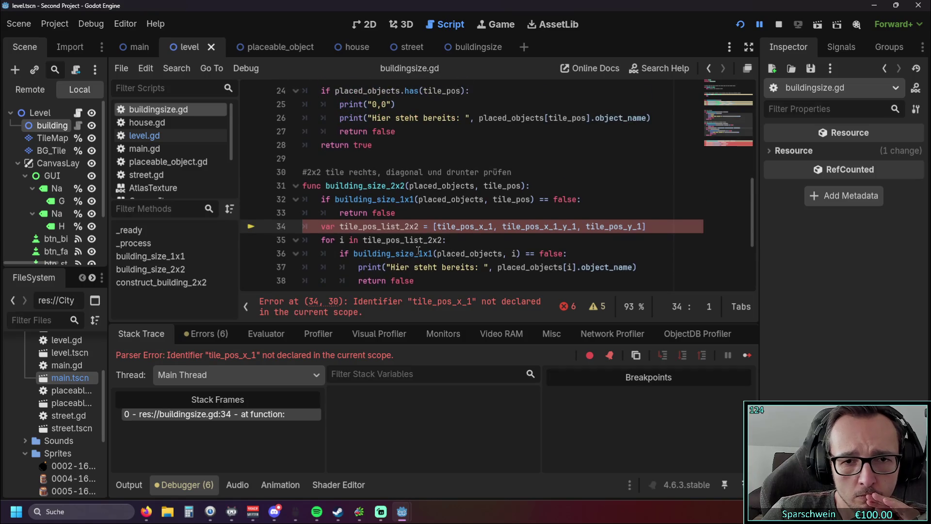
scroll(424, 253, "down", 1)
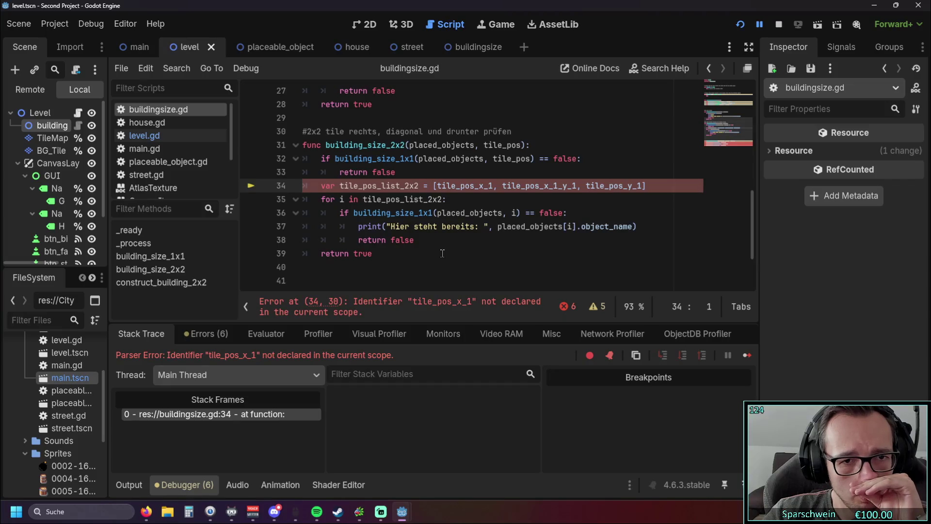
scroll(442, 253, "up", 7)
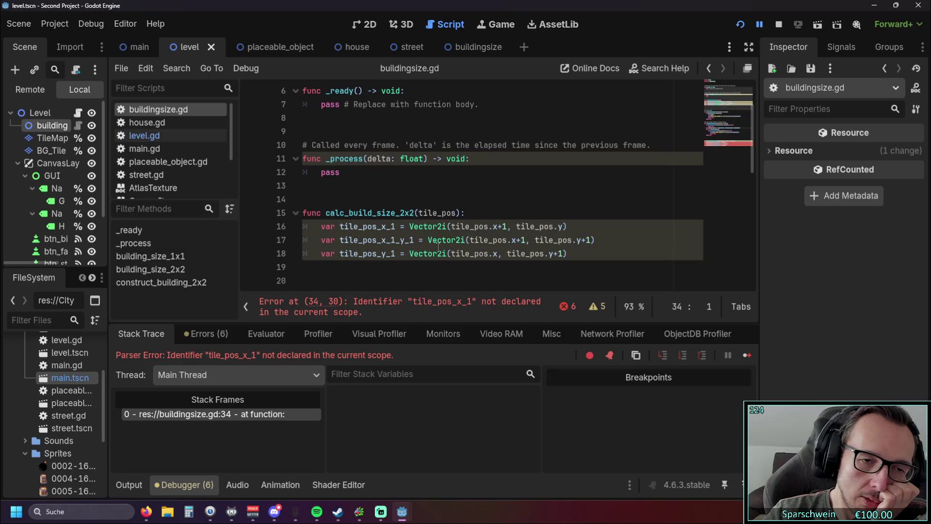
mouse_move(426, 251)
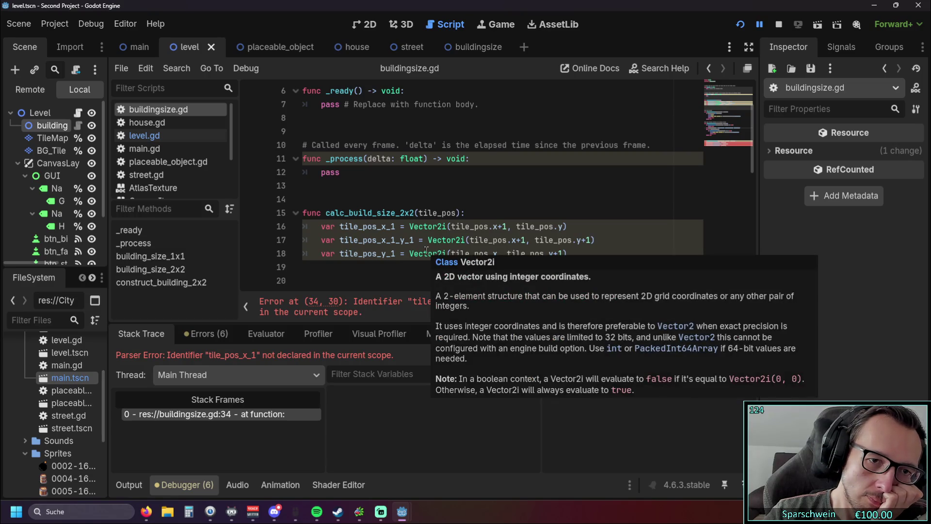
scroll(424, 250, "down", 2)
scroll(422, 251, "up", 2)
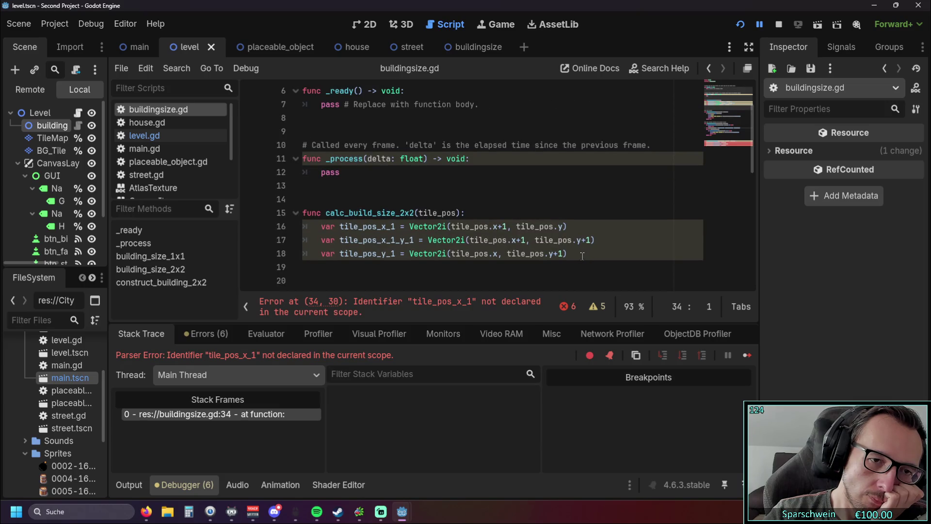
mouse_move(582, 256)
left_mouse_down()
mouse_move(274, 241)
mouse_move(280, 228)
left_mouse_up()
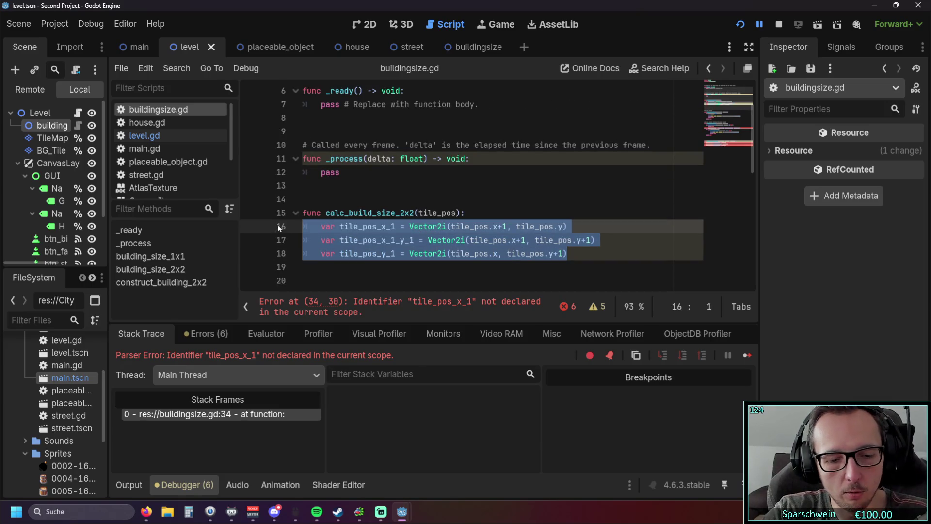
Step: Paste the three tile offset variables at the top of buildingsize.gd and unindent them
left_click(316, 185)
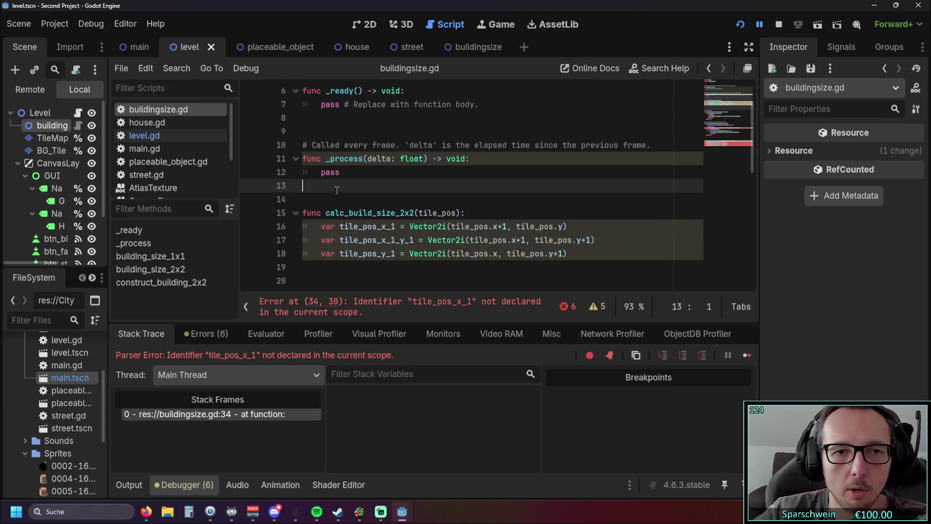
scroll(321, 167, "up", 2)
left_click(335, 131)
key("Return")
key("Return")
key("Up")
key("Up")
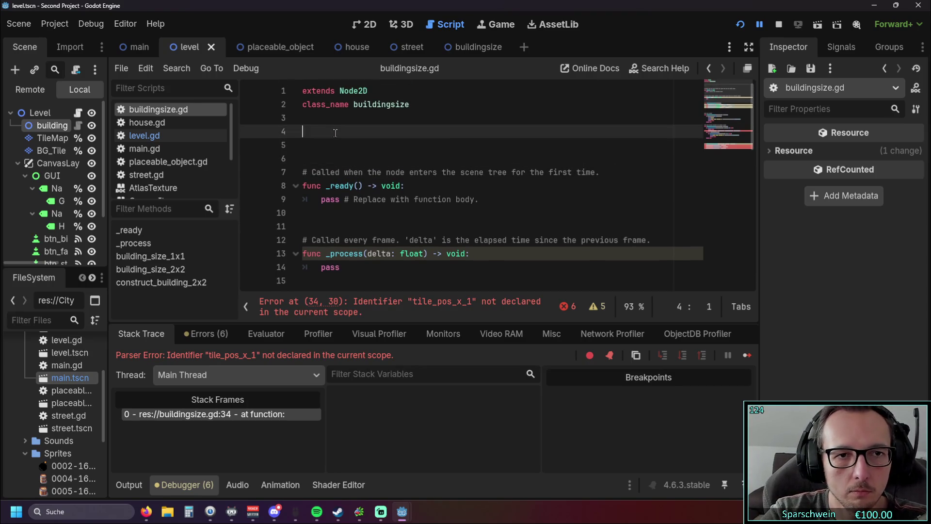
key("ctrl+v")
left_click(321, 131)
key("BackSpace")
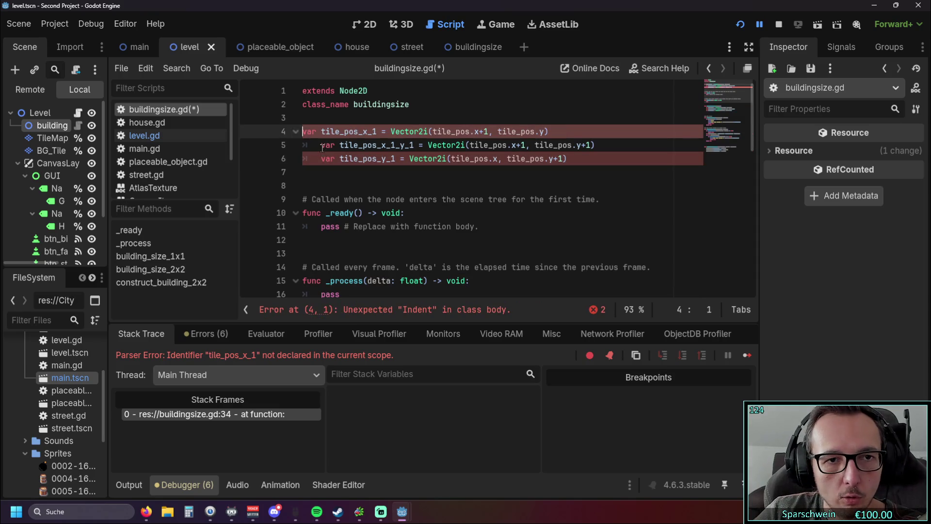
left_click(321, 145)
key("BackSpace")
left_click(321, 159)
key("BackSpace")
left_click(304, 131)
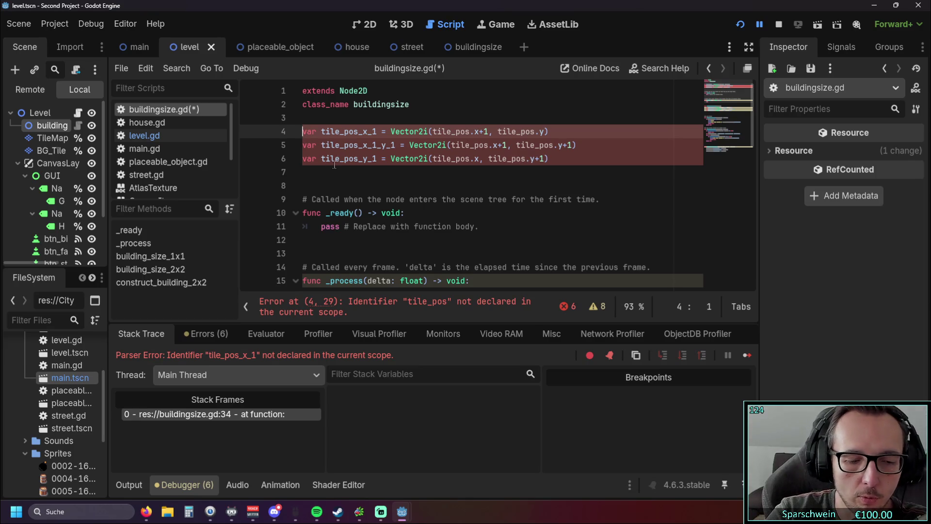
type("@")
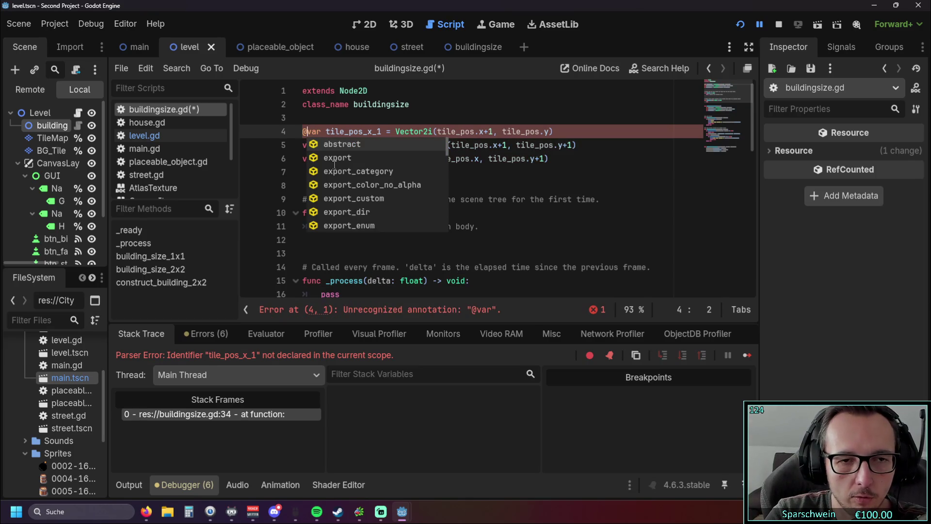
type("onread")
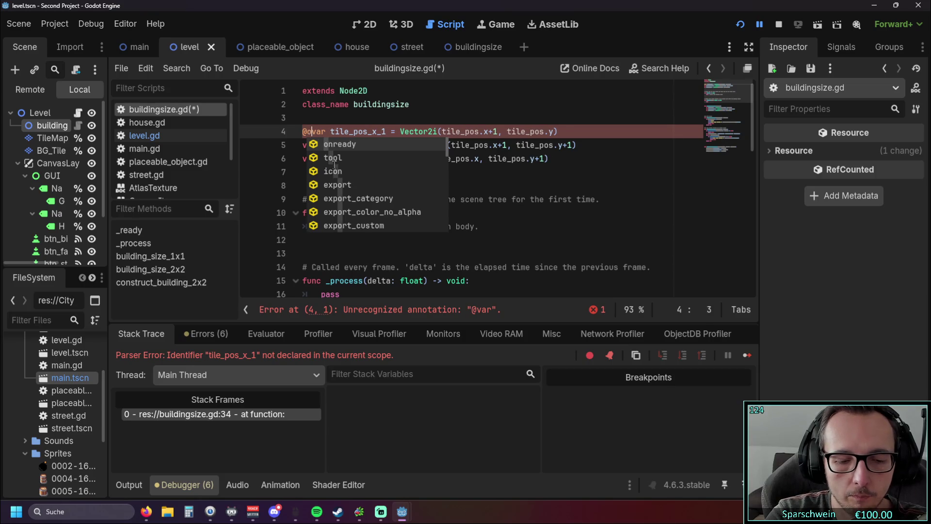
key("Return")
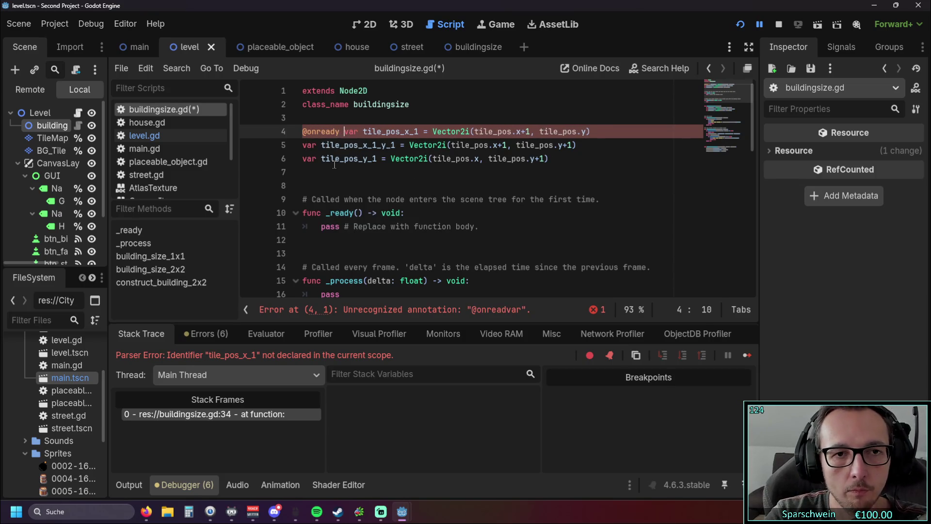
left_click(346, 170)
double_click(339, 132)
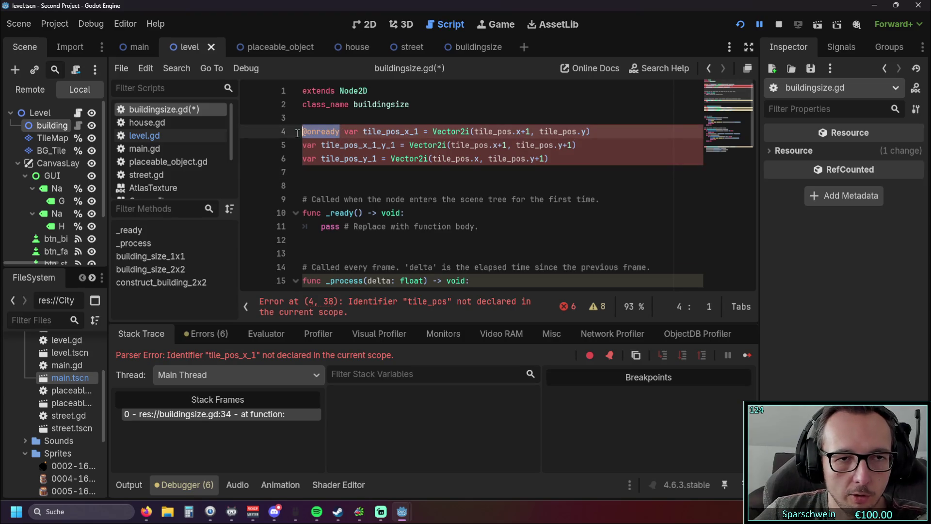
left_click(303, 145)
key("ctrl+v")
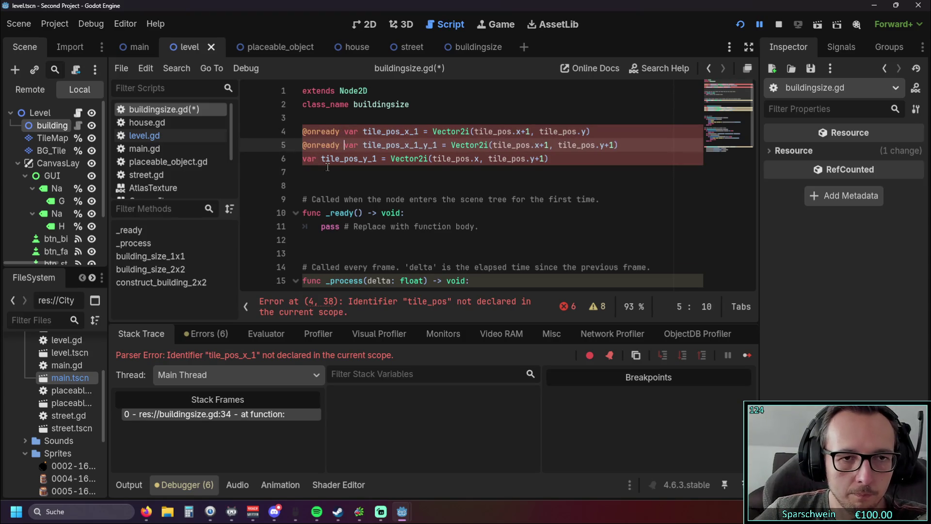
left_click(301, 159)
key("ctrl+v")
left_click(338, 174)
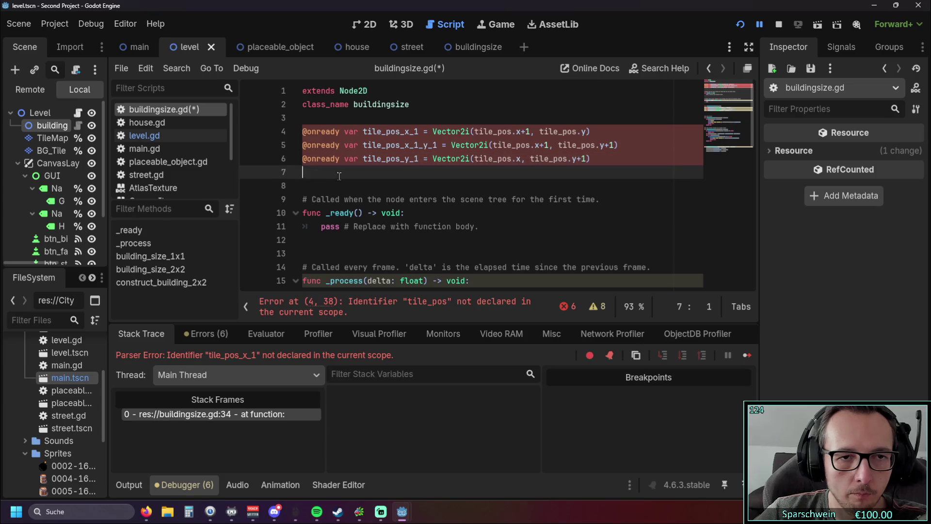
scroll(373, 184, "down", 1)
scroll(374, 184, "up", 1)
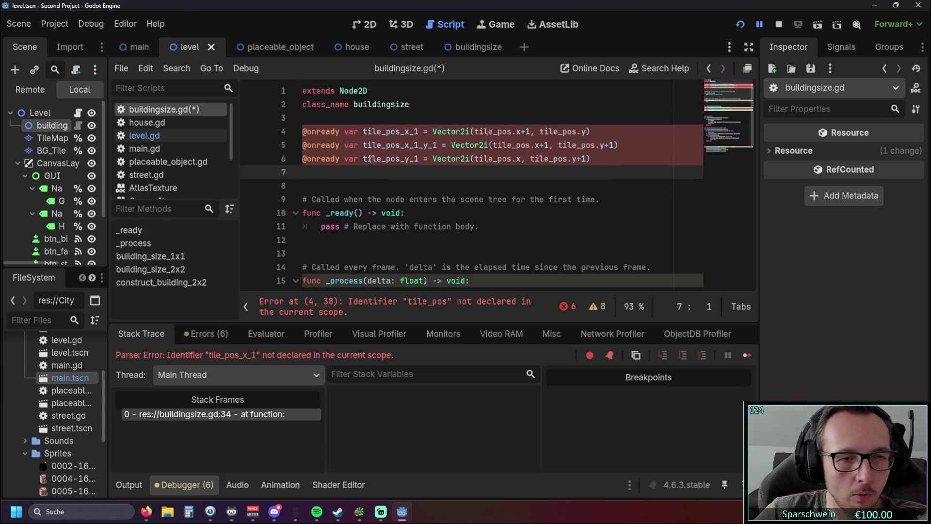
double_click(339, 159)
key("ctrl+z")
key("ctrl+z")
key("ctrl+z")
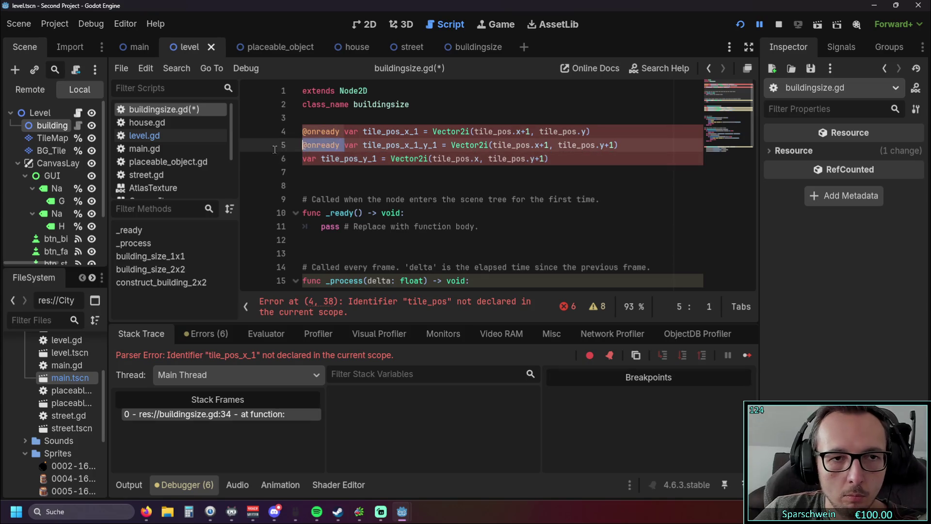
key("ctrl+z")
Step: Drop the var keyword from lines 20–22 in calc_build_size_2x2 and test-run the game
scroll(357, 194, "down", 3)
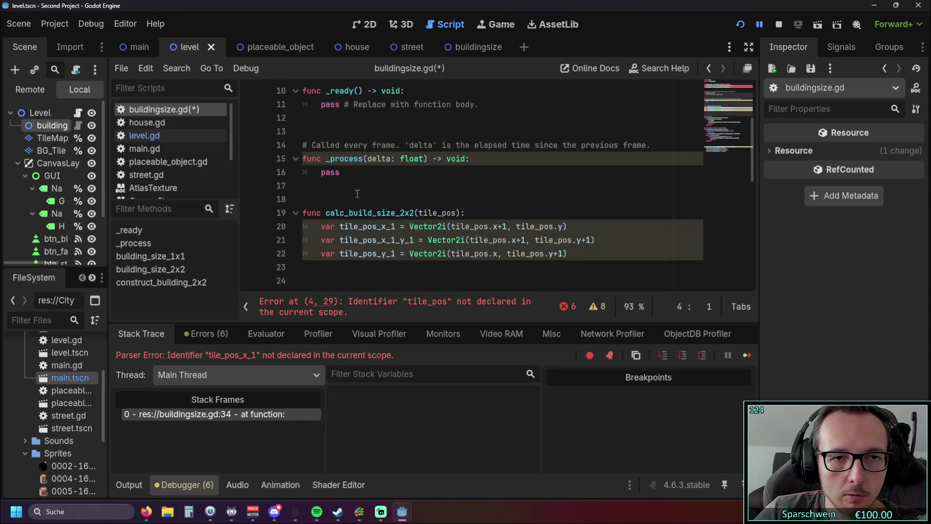
left_click(341, 227)
key("BackSpace")
key("BackSpace")
key("BackSpace")
left_click(341, 240)
key("BackSpace")
key("BackSpace")
key("BackSpace")
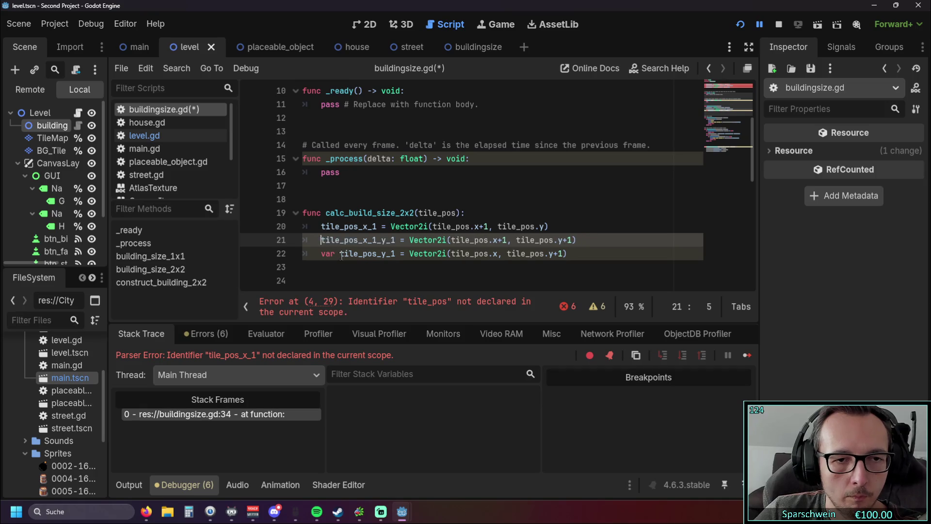
left_click(341, 253)
key("BackSpace")
key("BackSpace")
key("BackSpace")
key("Down")
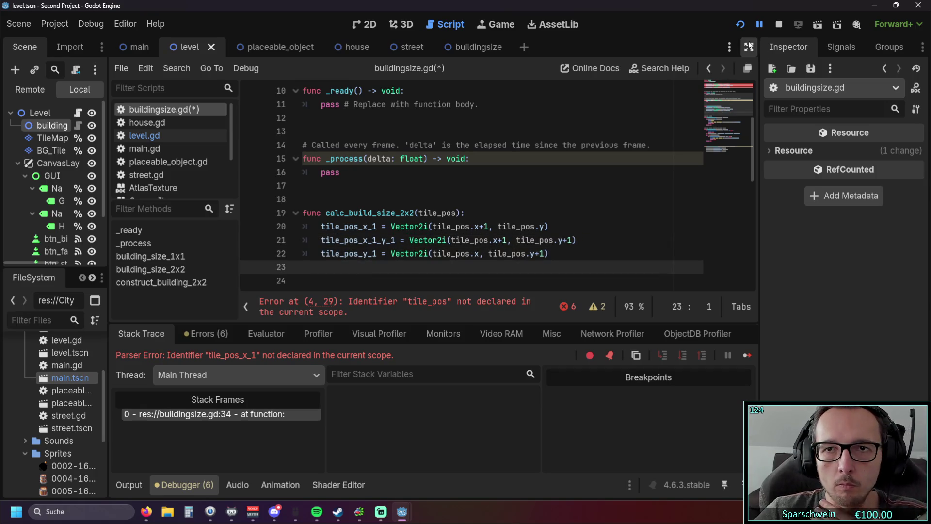
left_click(740, 24)
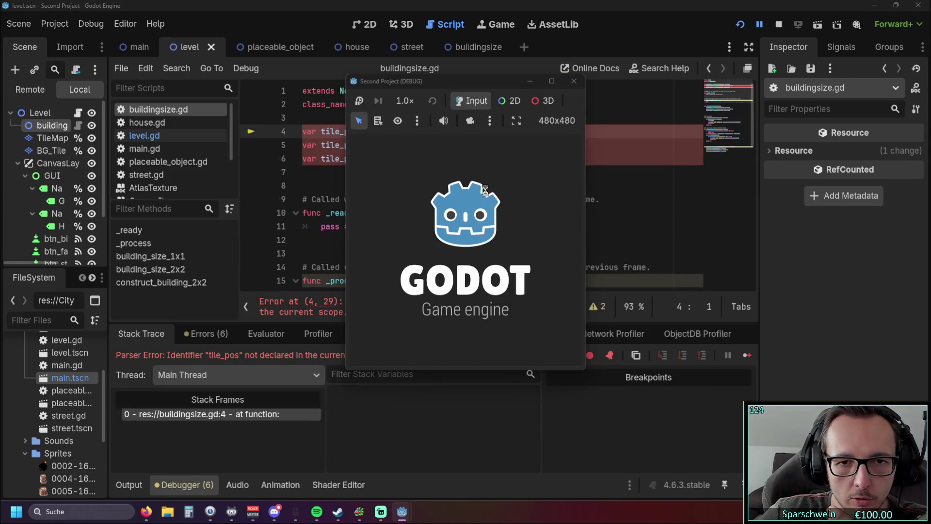
left_click(574, 81)
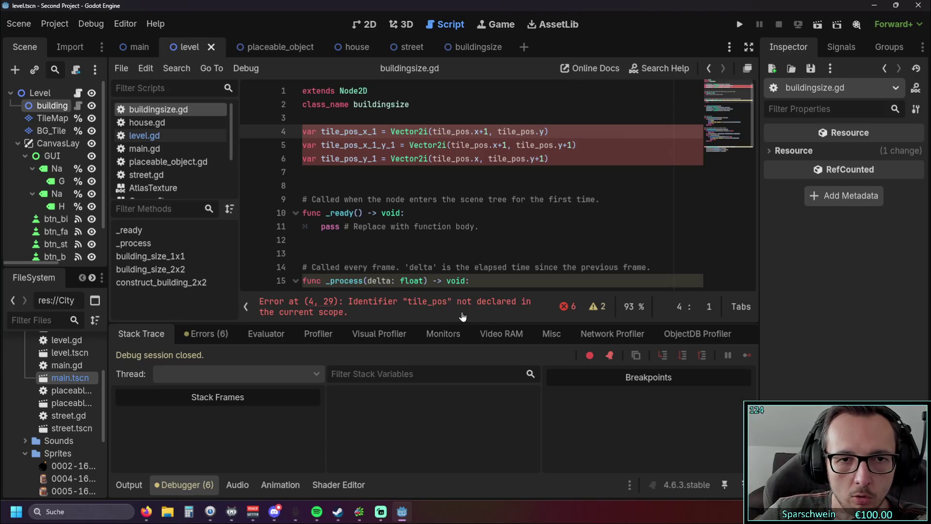
Step: Declare var tile_pos : Vector2i near the top and run the game with F5
left_click(410, 120)
key("Return")
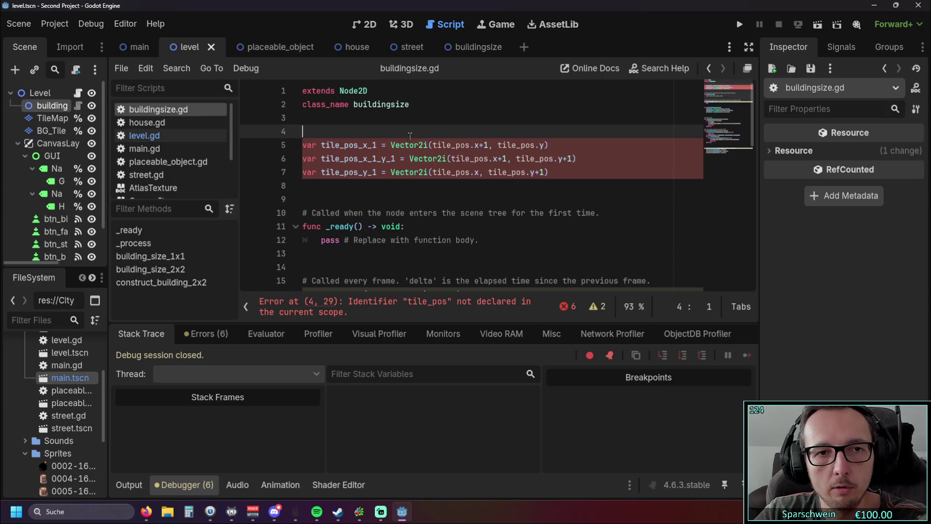
type("var ")
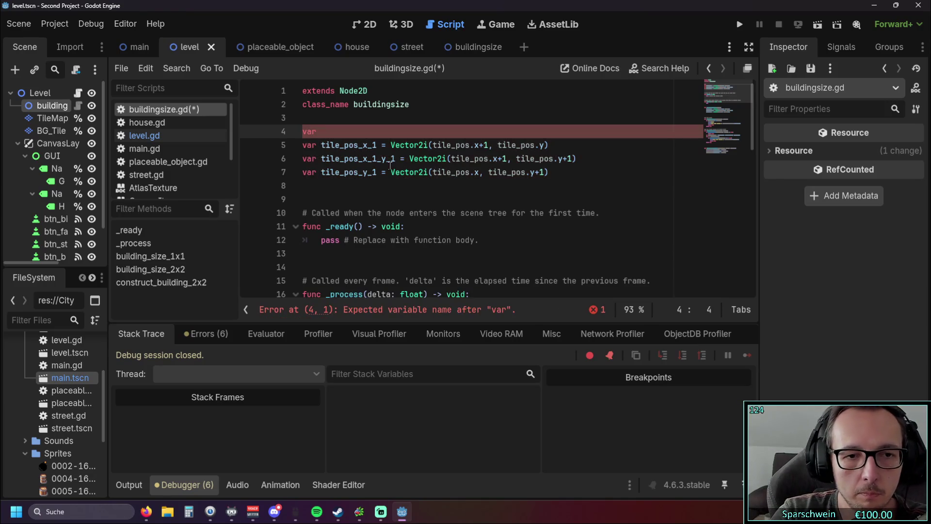
type("tile")
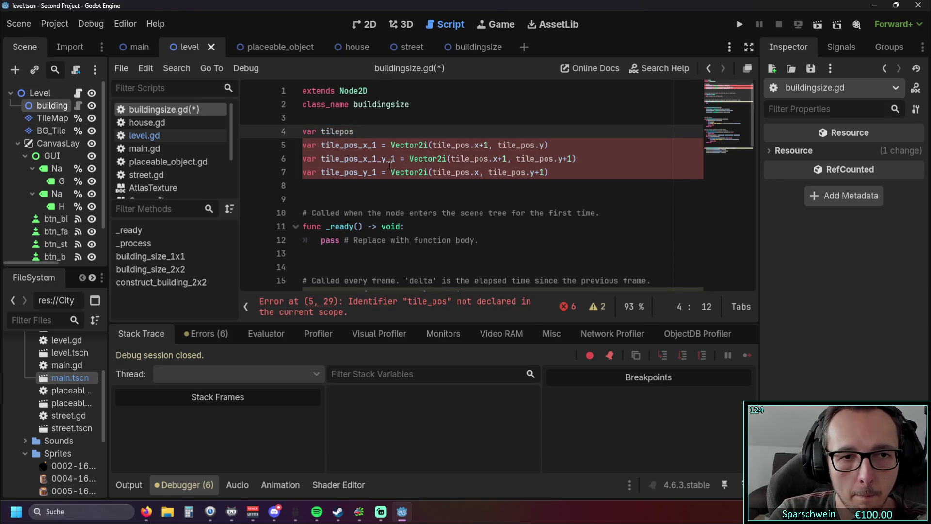
type("_pos ")
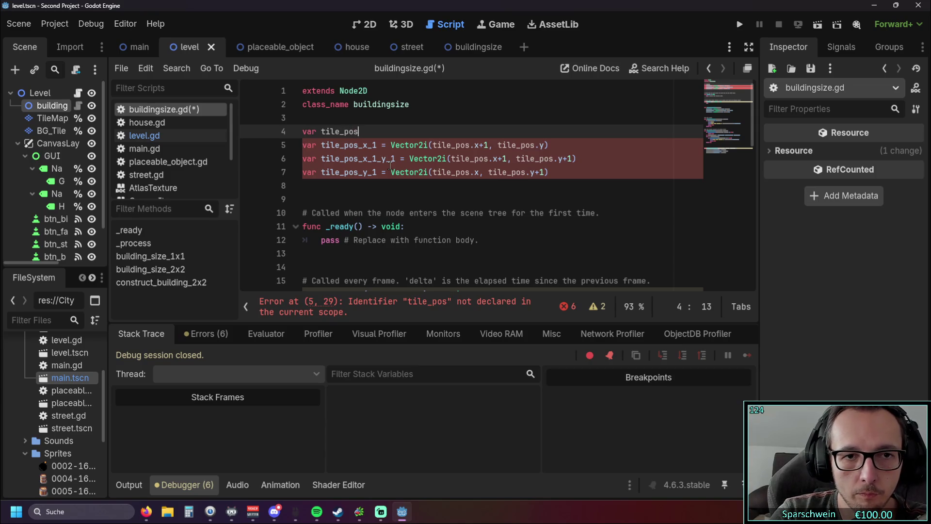
type(": Vector")
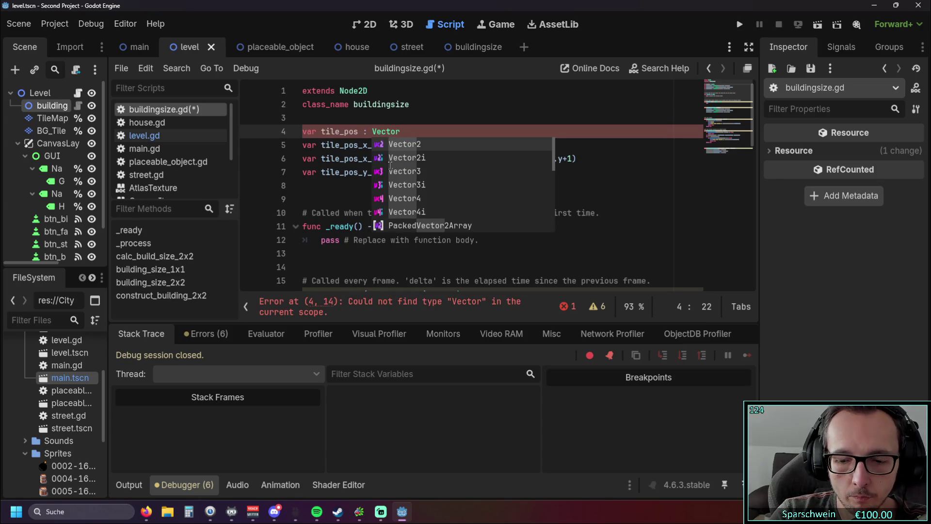
key("Escape")
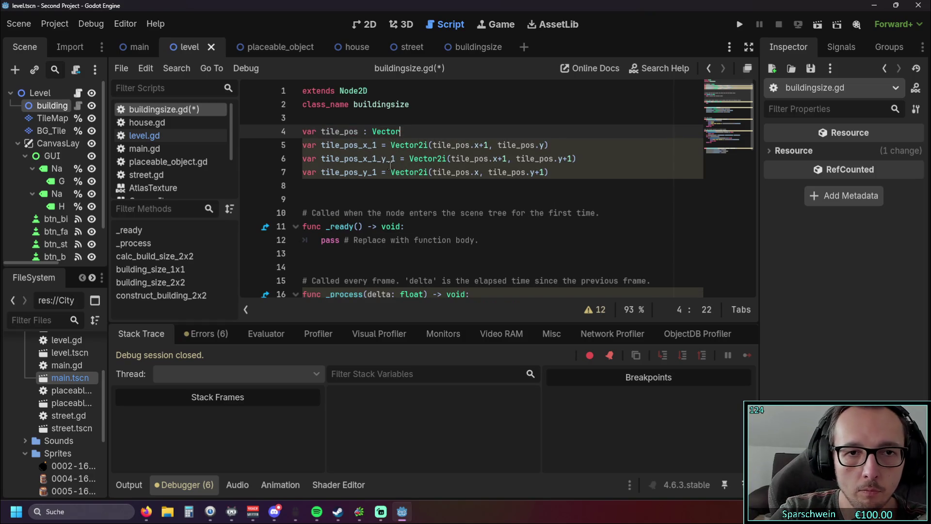
type("2i")
left_click(391, 186)
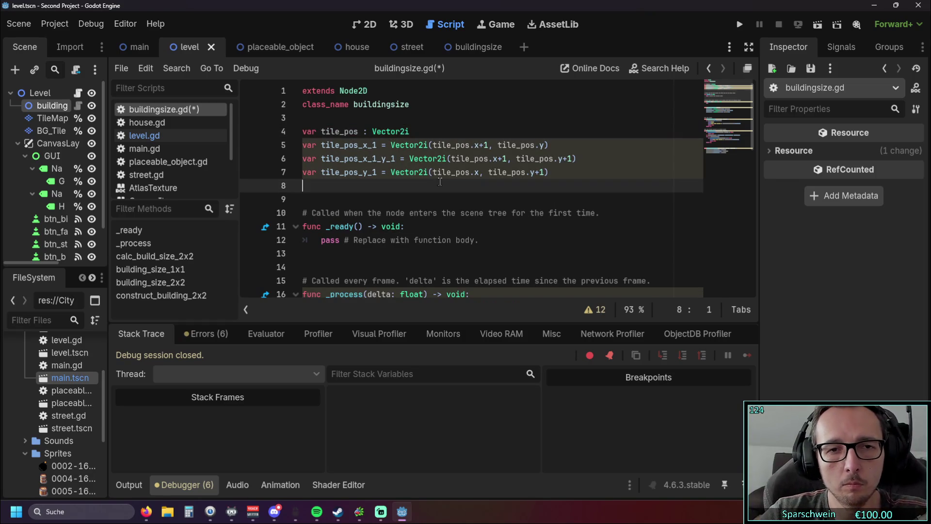
key("F5")
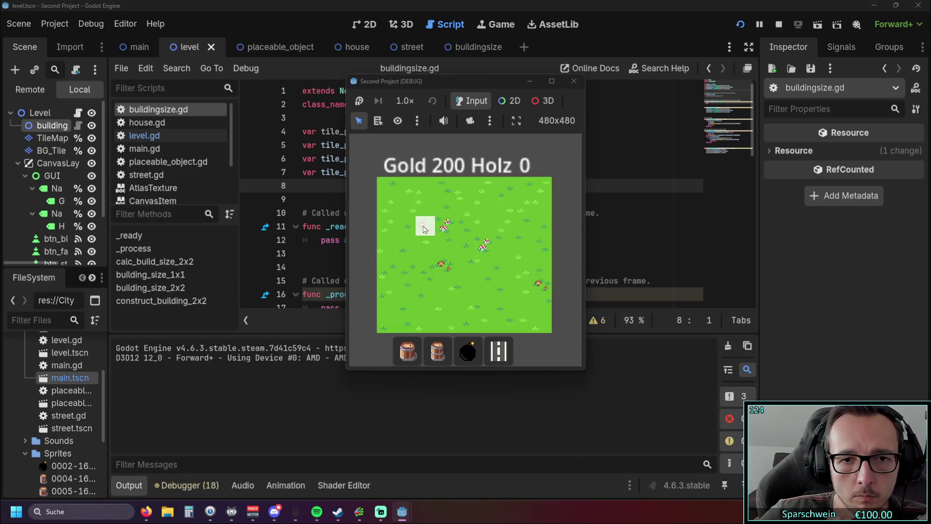
Step: Place several buckets on the grass, including on an occupied tile, then stop the game
left_click(408, 350)
left_click(455, 240)
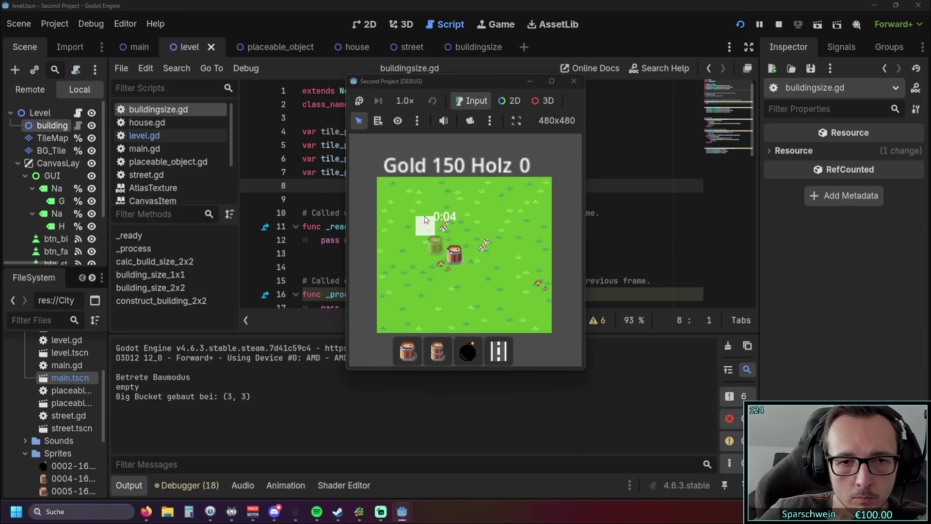
left_click(424, 216)
left_click(503, 207)
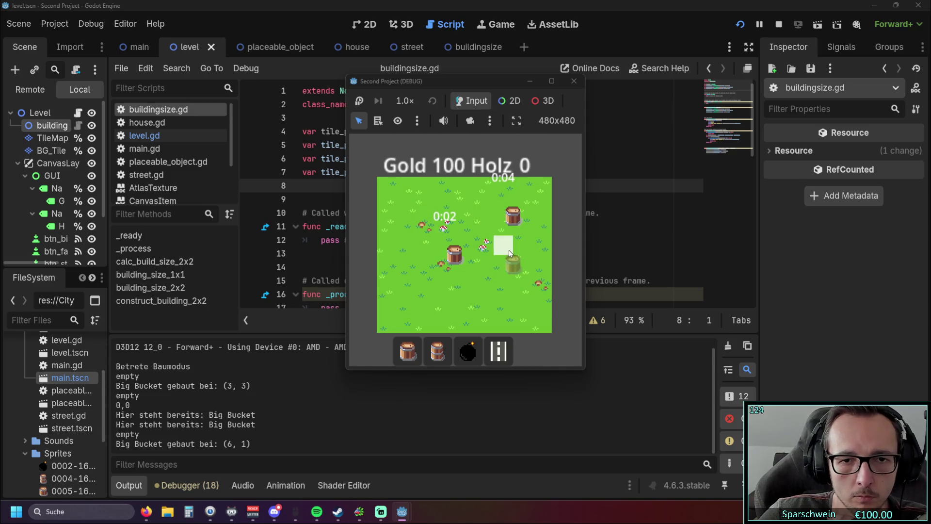
left_click(515, 297)
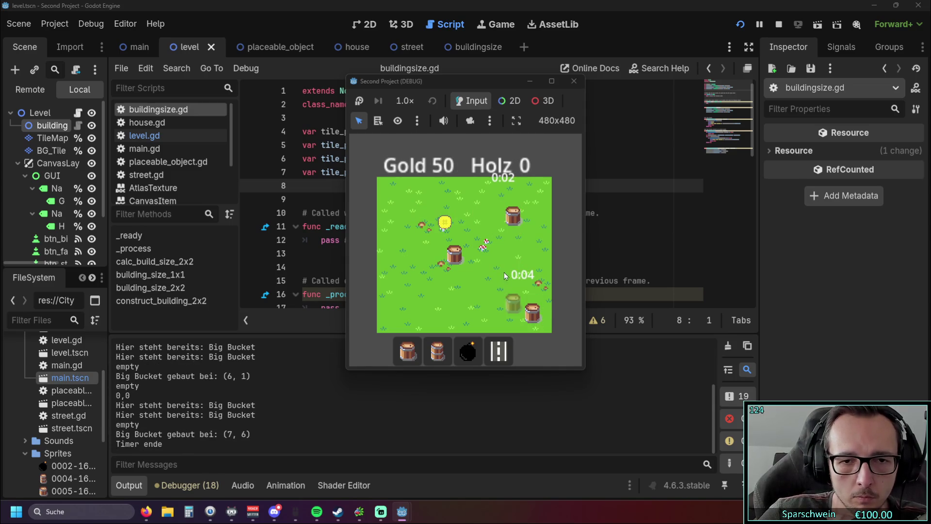
left_click(504, 272)
left_click(573, 81)
Step: Relaunch and build Big Buckets at tiles (0, 0) and (2, 1), then stop the game
left_click(483, 224)
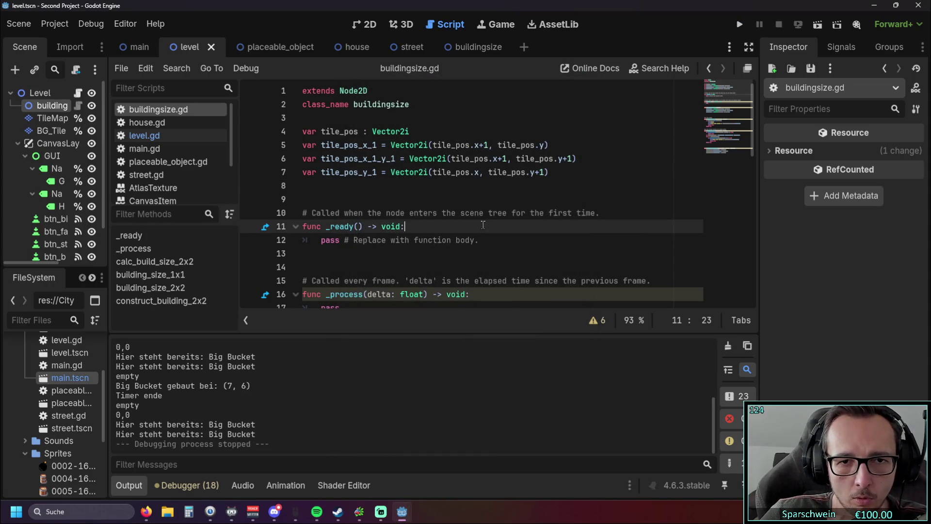
key("F5")
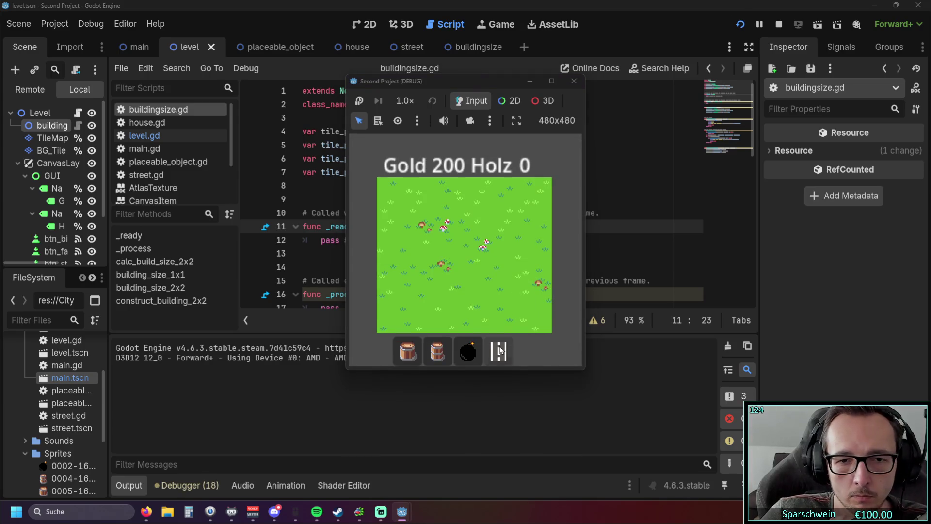
left_click(437, 350)
left_click(407, 353)
left_click(383, 185)
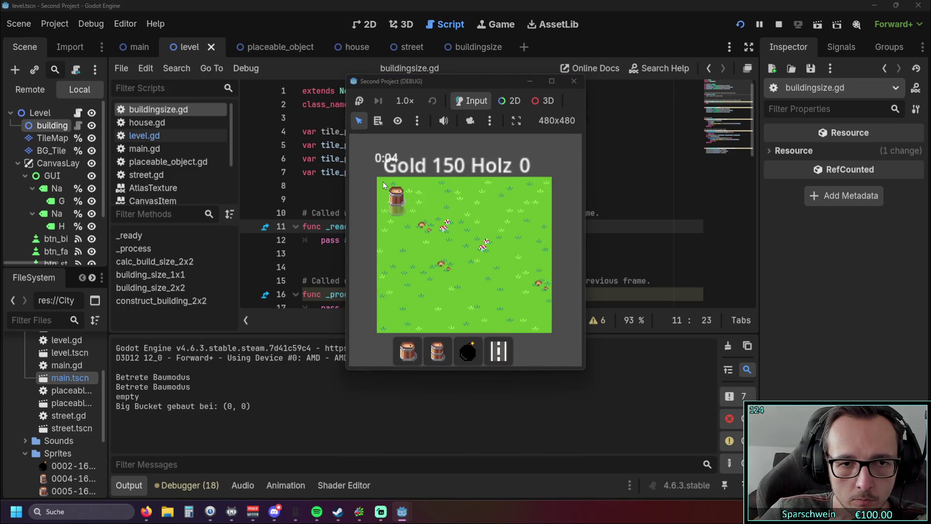
left_click(426, 194)
left_click(427, 198)
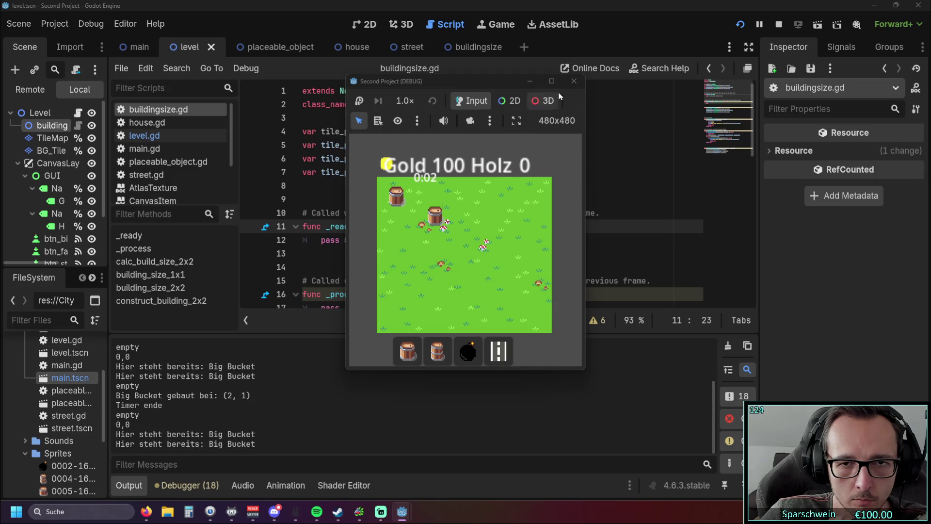
left_click(574, 81)
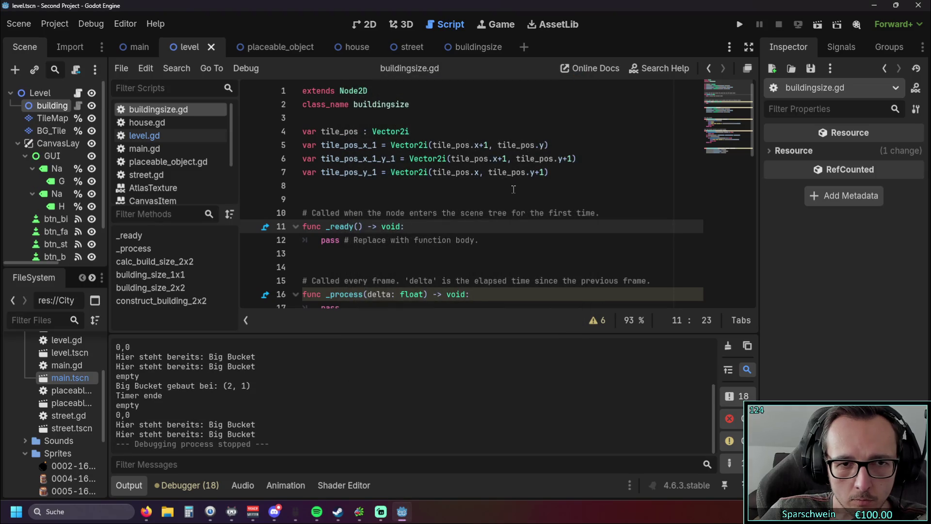
Step: Reopen level.gd and remove the calc_build_size_2x2 call from line 152 of the input handler
scroll(513, 189, "down", 4)
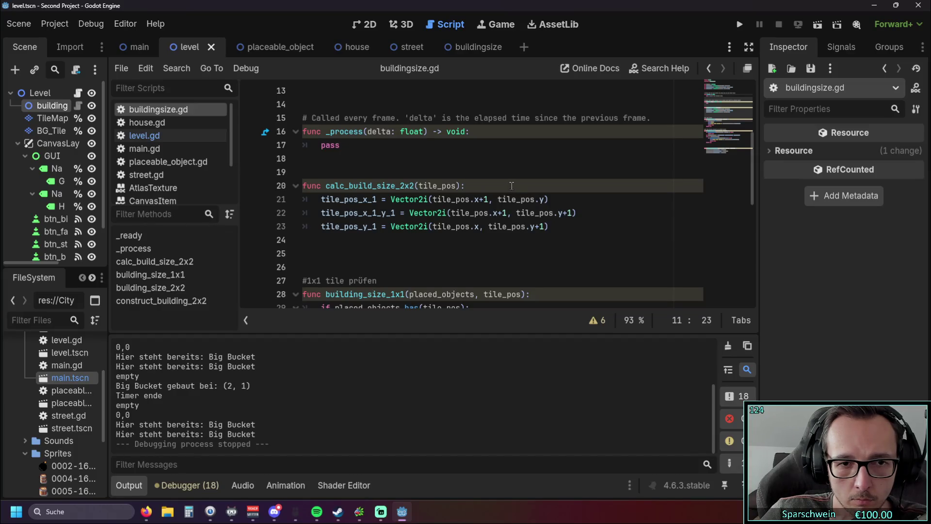
scroll(512, 186, "down", 1)
scroll(512, 186, "up", 1)
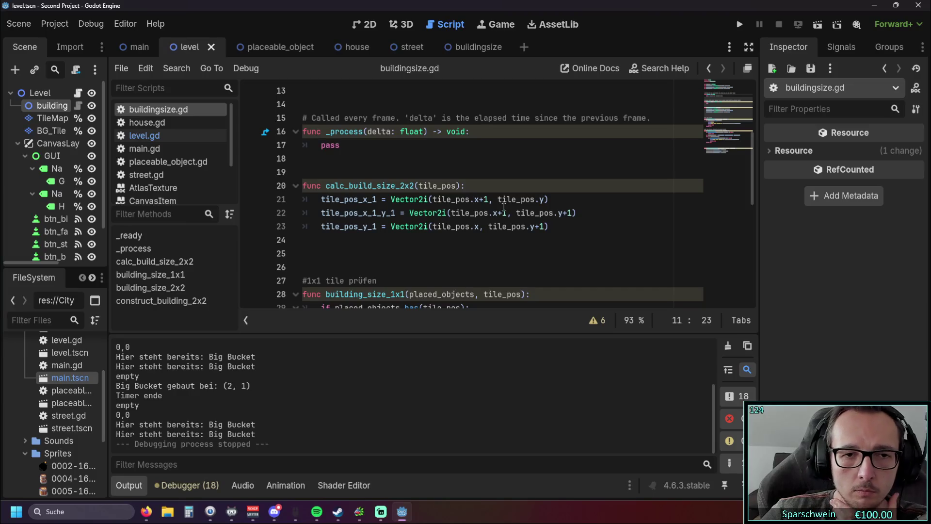
left_click(264, 48)
left_click(192, 47)
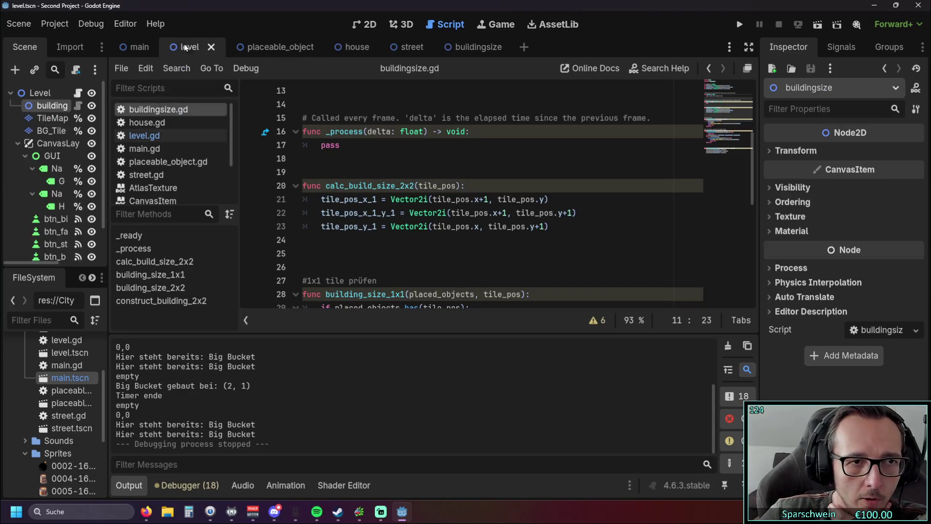
left_click(140, 47)
left_click(193, 47)
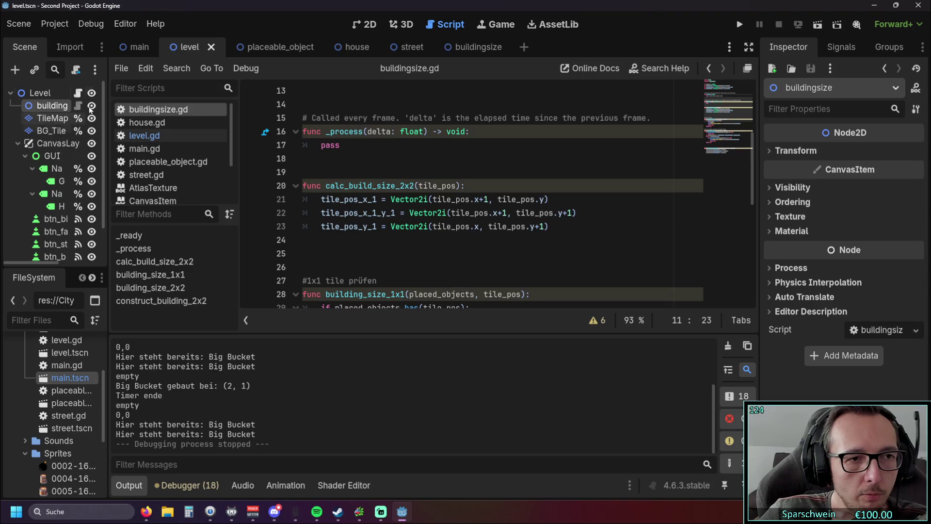
left_click(144, 135)
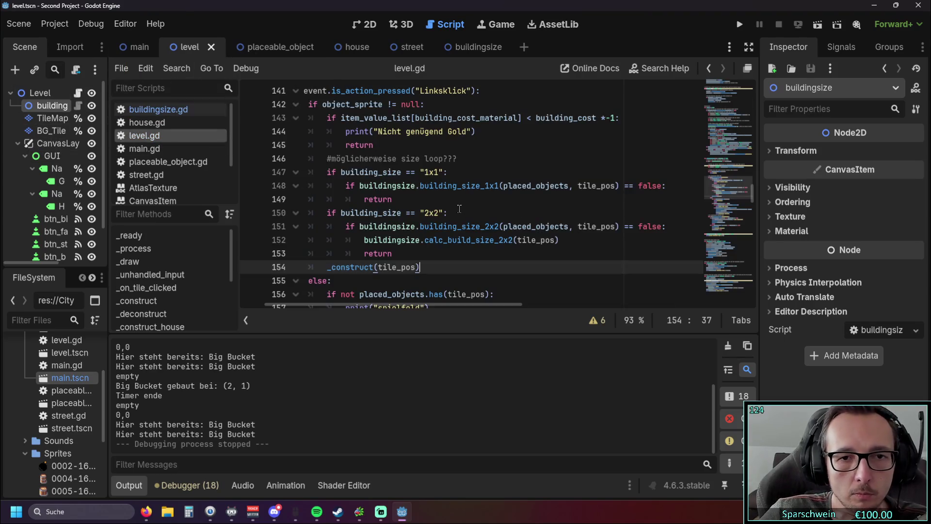
left_click_drag(559, 240, 241, 239)
key("ctrl+c")
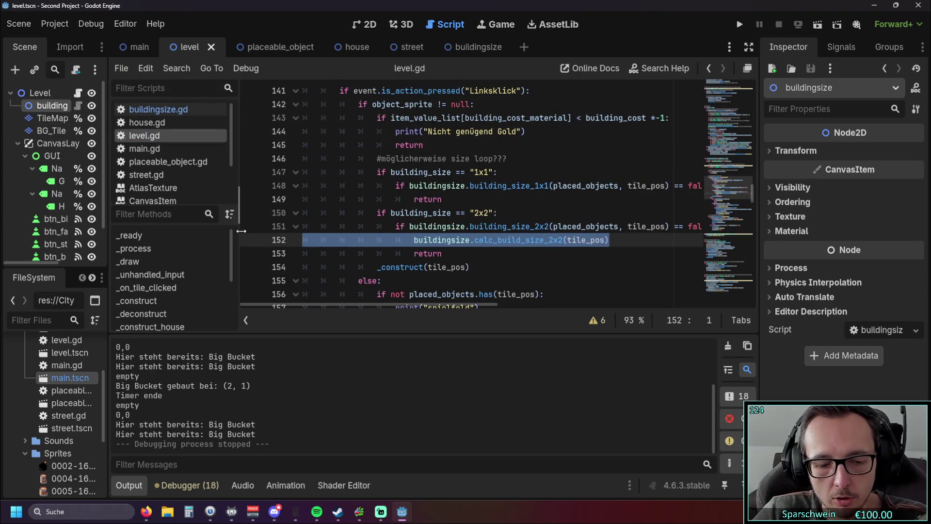
key("BackSpace")
key("BackSpace")
Step: Paste the calc_build_size_2x2 call below construct_building_2x2 in _construct_house and fix its indentation
scroll(412, 257, "down", 2)
scroll(411, 257, "down", 15)
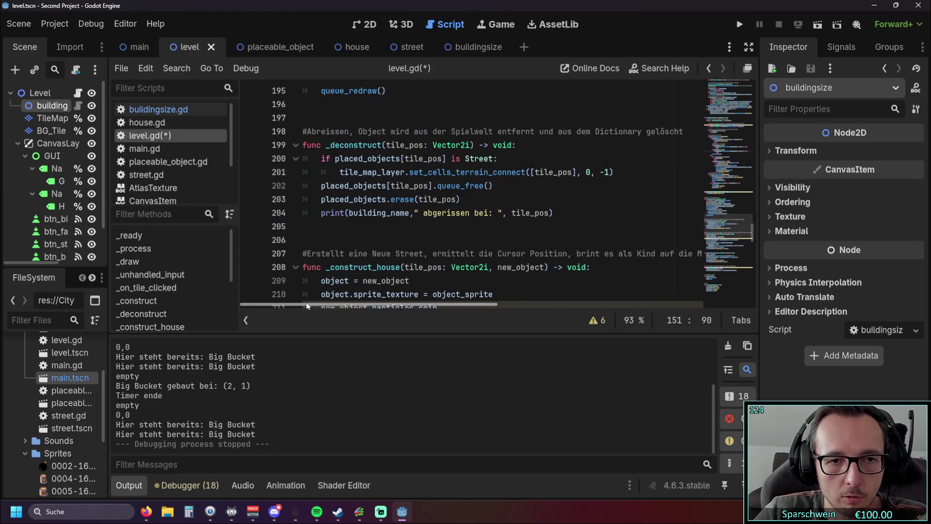
scroll(396, 225, "down", 4)
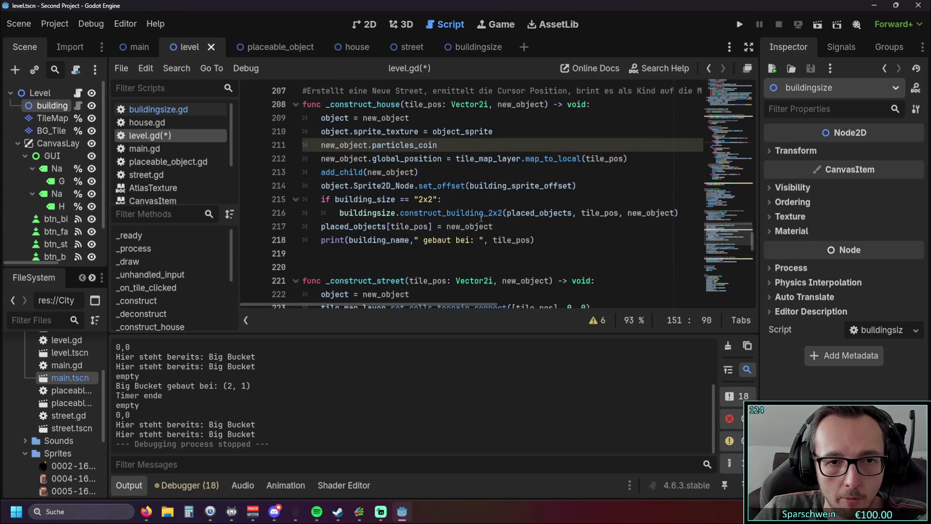
mouse_move(485, 220)
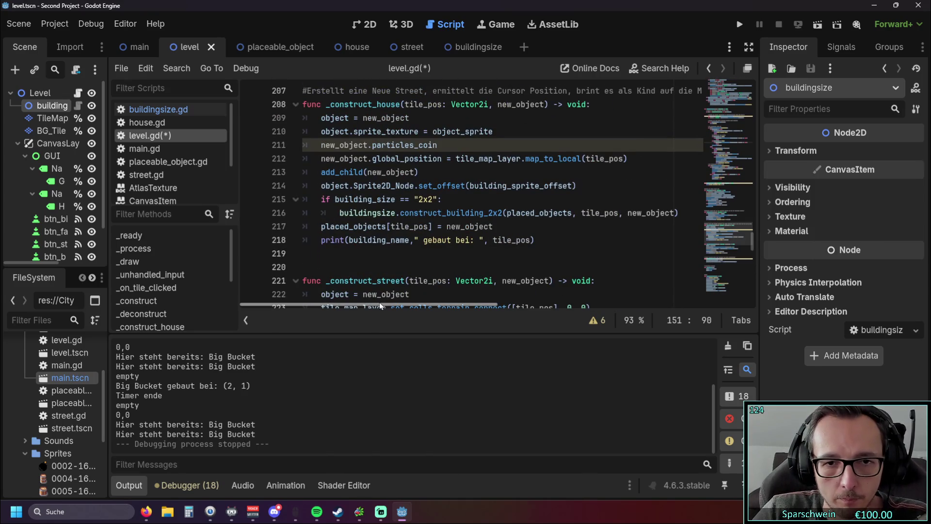
left_click(679, 212)
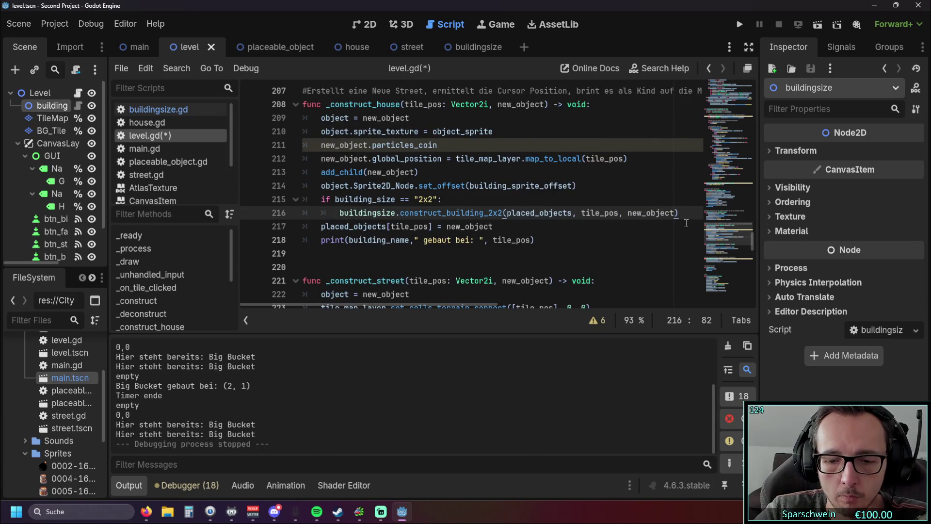
key("Return")
key("ctrl+v")
left_click(451, 226)
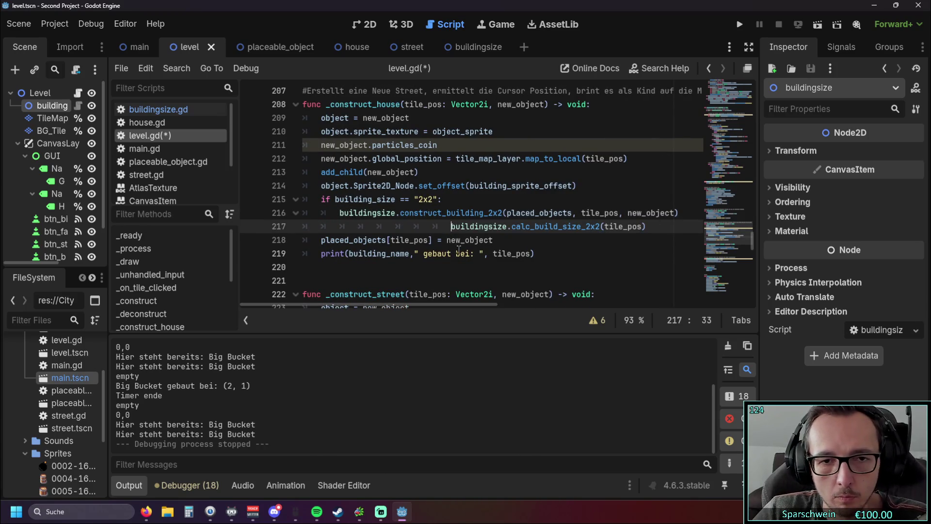
key("BackSpace")
key("BackSpace")
key("BackSpace")
key("BackSpace")
key("BackSpace")
Step: Move the call directly under the 2x2 if line, remove leftover blank lines, and run
left_click_drag(538, 226, 303, 226)
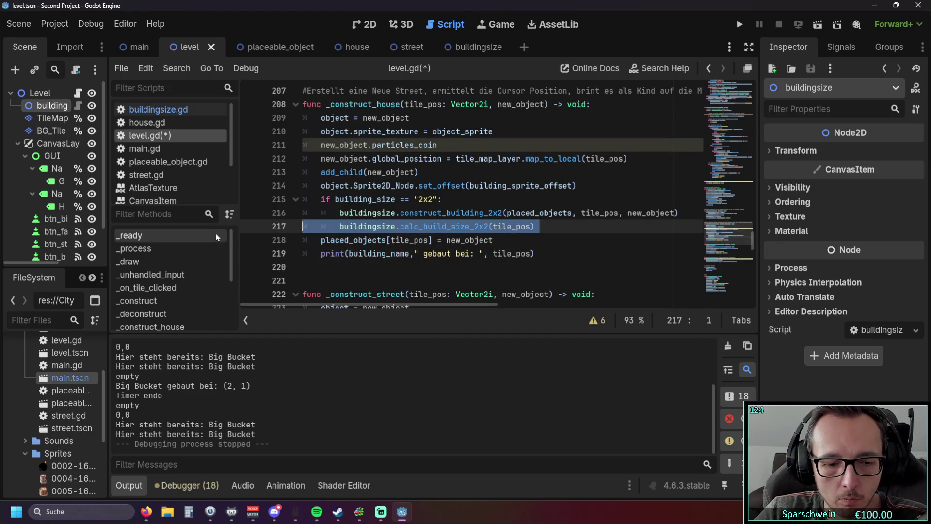
key("ctrl+x")
left_click(452, 199)
key("Return")
key("ctrl+v")
left_click(377, 213)
key("BackSpace")
key("BackSpace")
left_click(357, 240)
key("BackSpace")
left_click(542, 253)
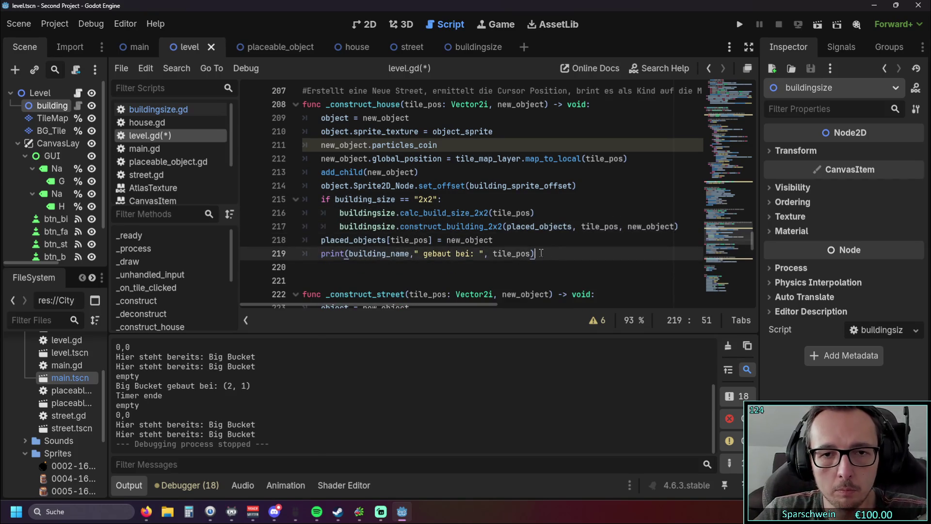
left_click(739, 25)
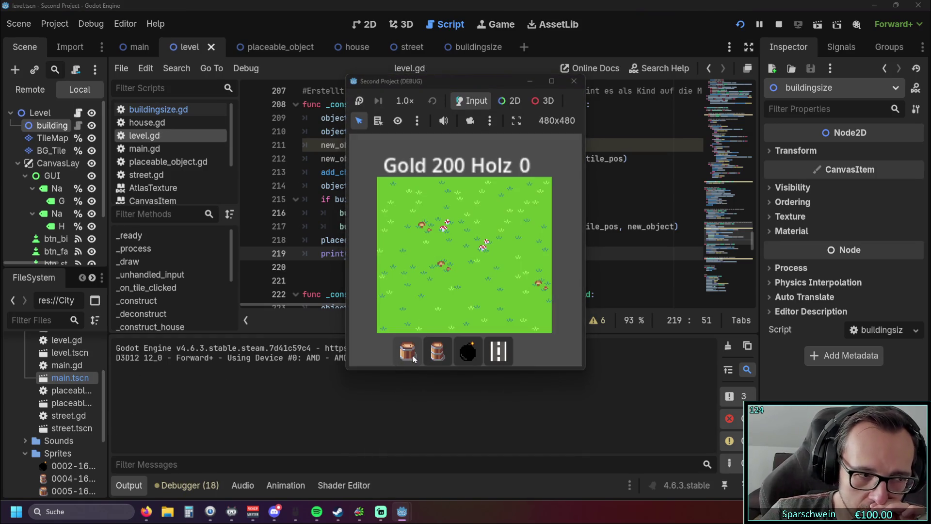
Step: Build a Big Bucket on the top-left tile (0, 0) and click the tiles right beside it
left_click(413, 353)
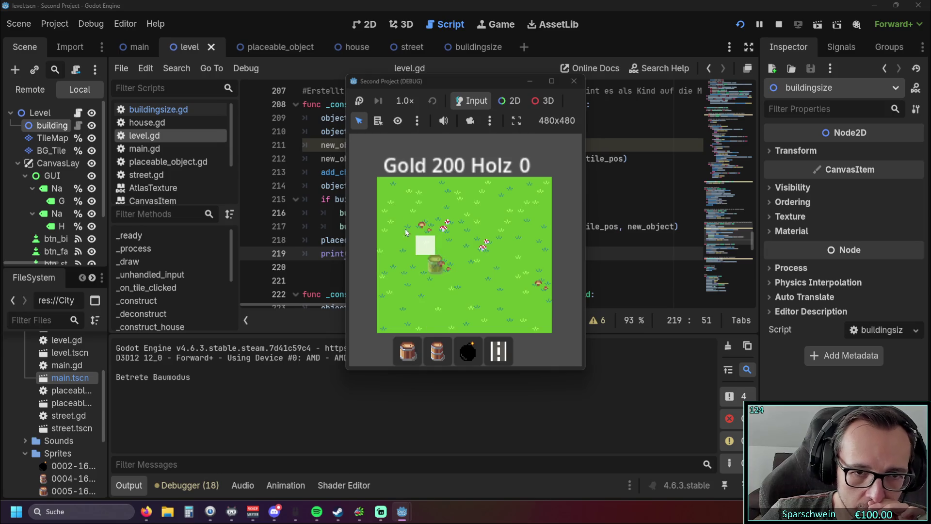
left_click(387, 187)
left_click(431, 192)
left_click(433, 191)
left_click(433, 192)
left_click(432, 191)
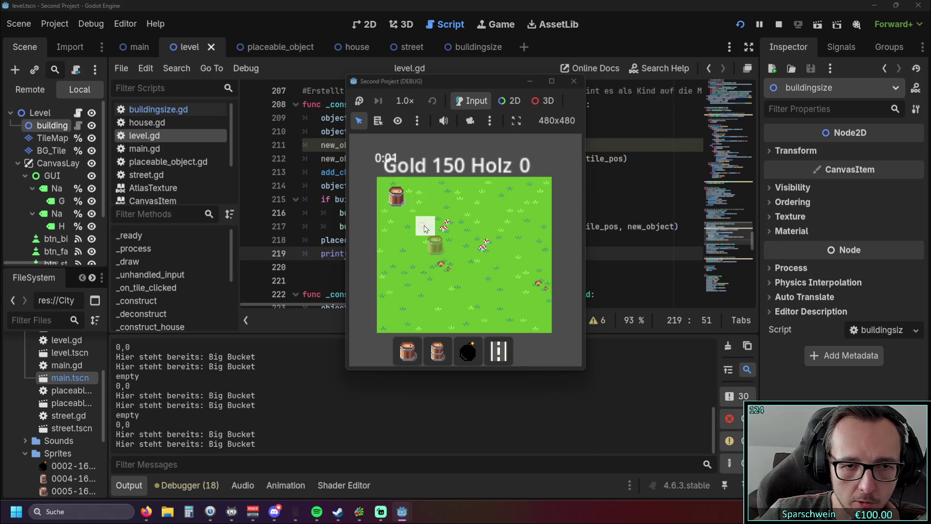
left_click(427, 190)
left_click(427, 189)
left_click(427, 190)
Step: Try placing more buckets on tiles further right and lower down
left_click(427, 190)
left_click(427, 189)
left_click(443, 190)
left_click(443, 190)
left_click(464, 188)
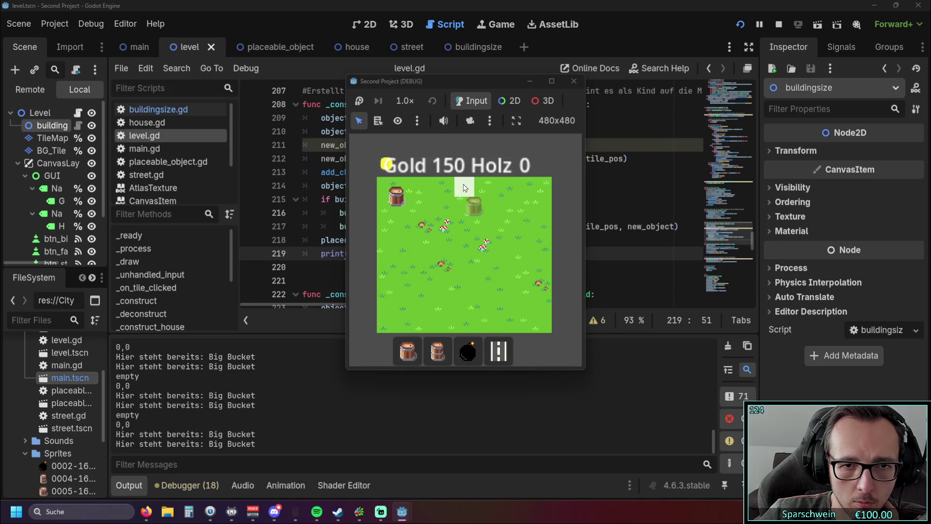
left_click(464, 188)
left_click(455, 193)
left_click(433, 206)
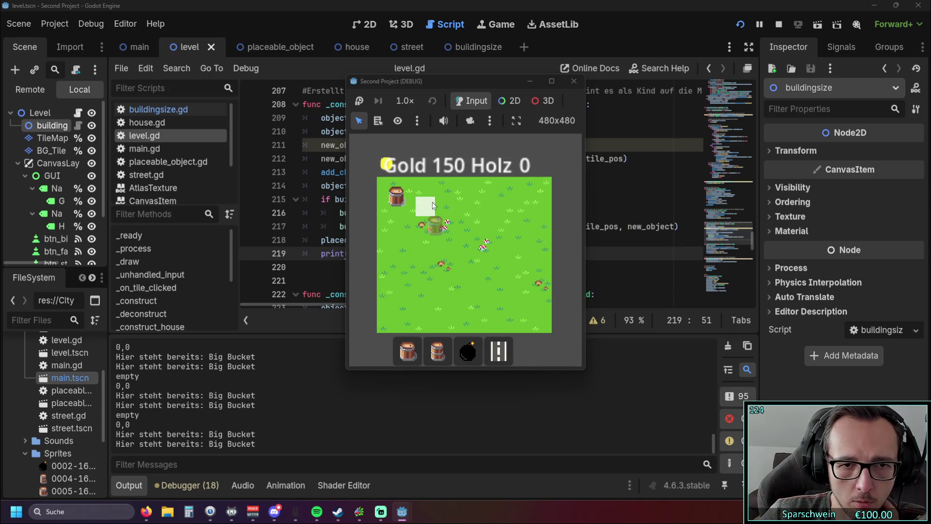
left_click(482, 204)
left_click(431, 227)
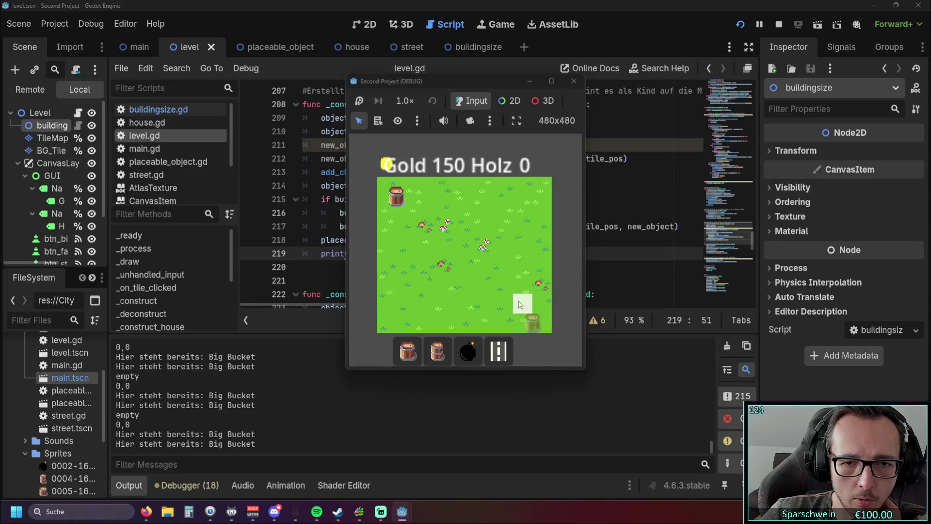
Step: Restart the game with F5, rebuild the Big Bucket top-left, and test its adjacent tiles
left_click(574, 81)
key("F5")
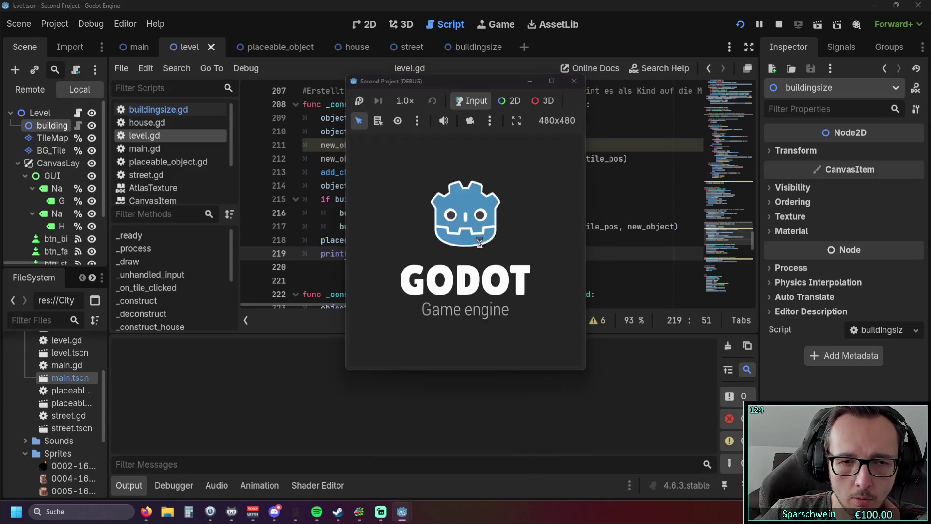
left_click(438, 350)
left_click(420, 346)
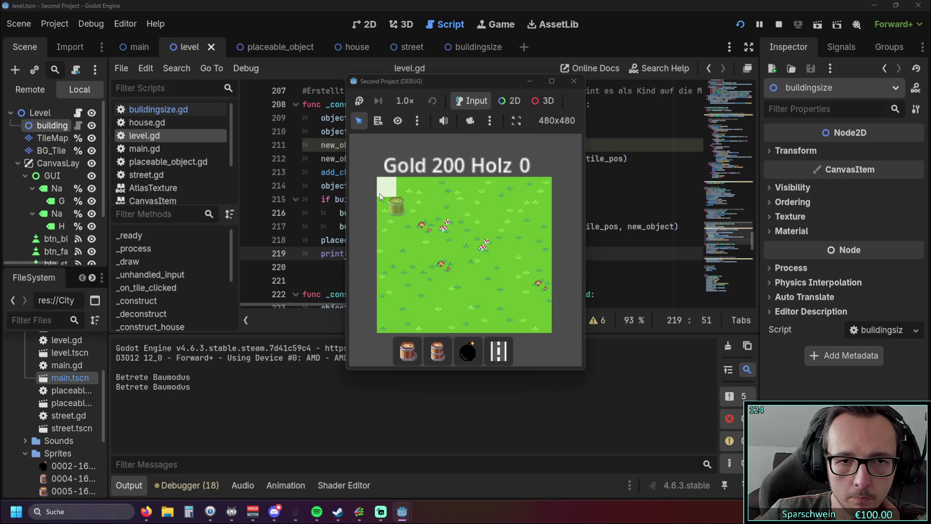
left_click(388, 189)
left_click(433, 188)
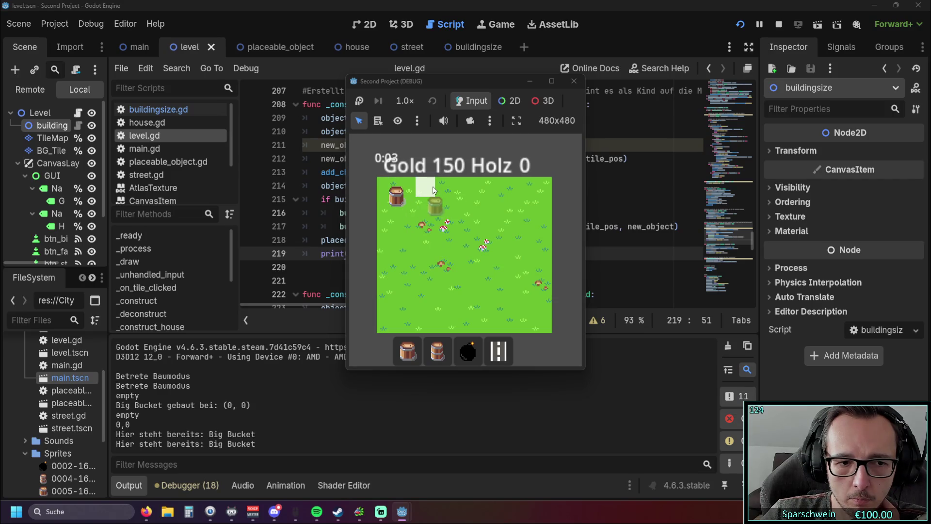
Step: Restart once more, place the Big Bucket again, test neighbouring tiles, and close the game
key("F5")
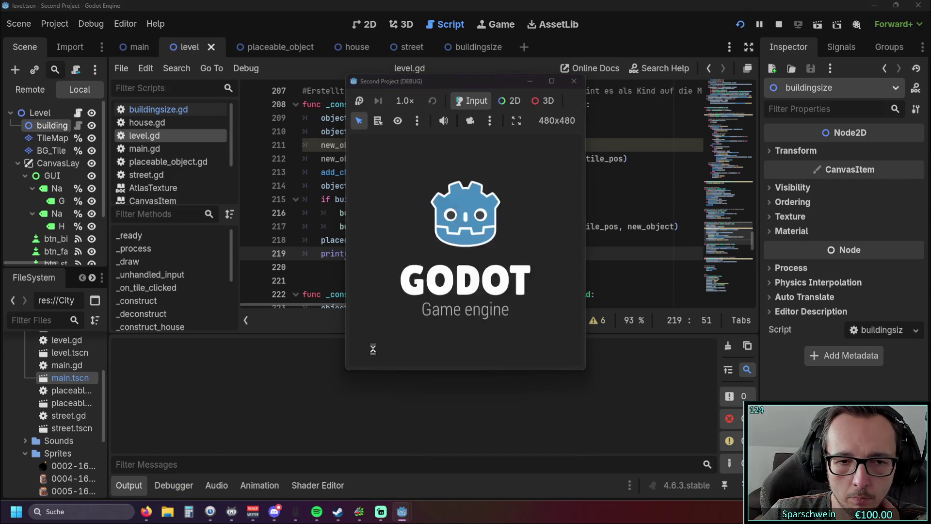
left_click(403, 357)
left_click(391, 194)
left_click(453, 190)
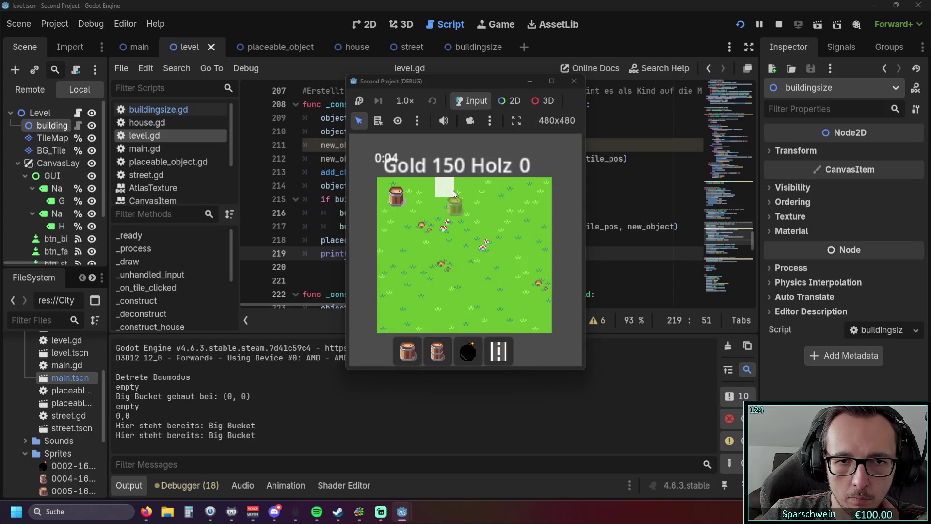
left_click(501, 309)
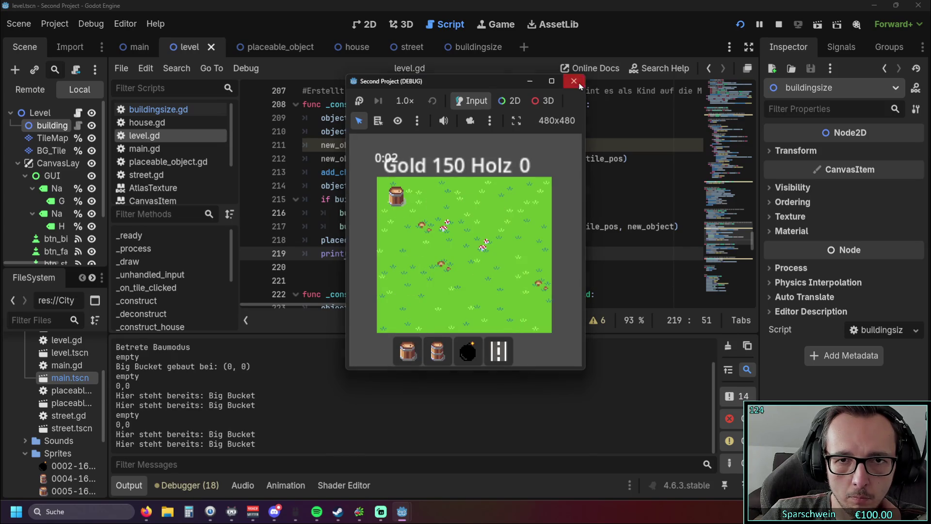
left_click(574, 81)
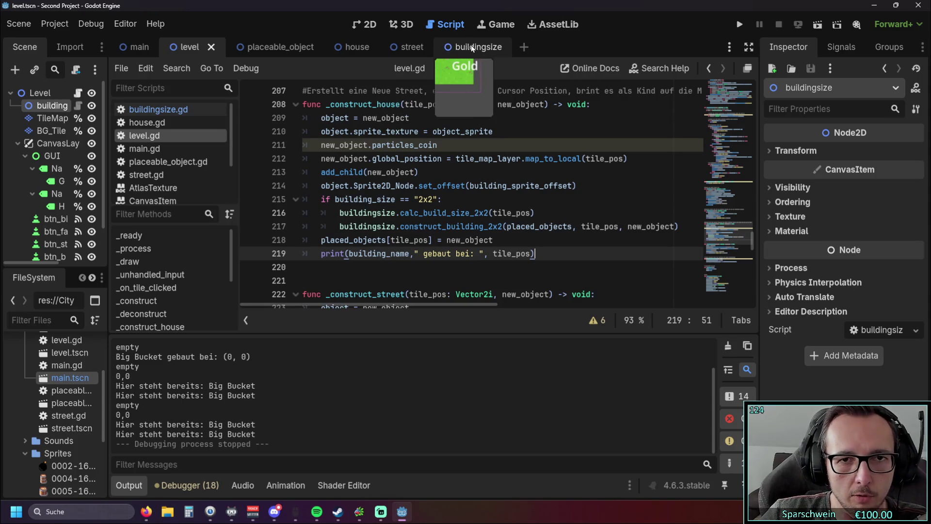
Step: In buildingsize.gd, rename the line-4 tile_pos variable to build_tile_pos
left_click(158, 109)
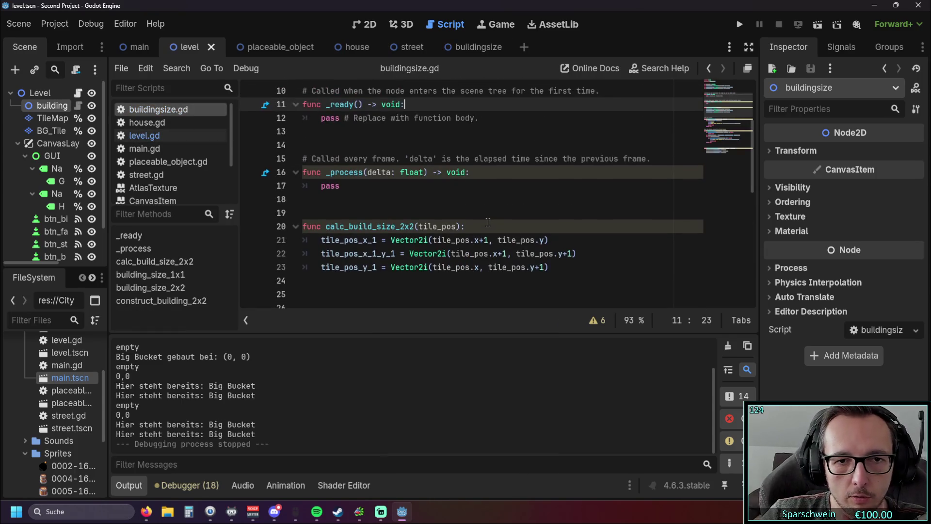
scroll(488, 222, "up", 3)
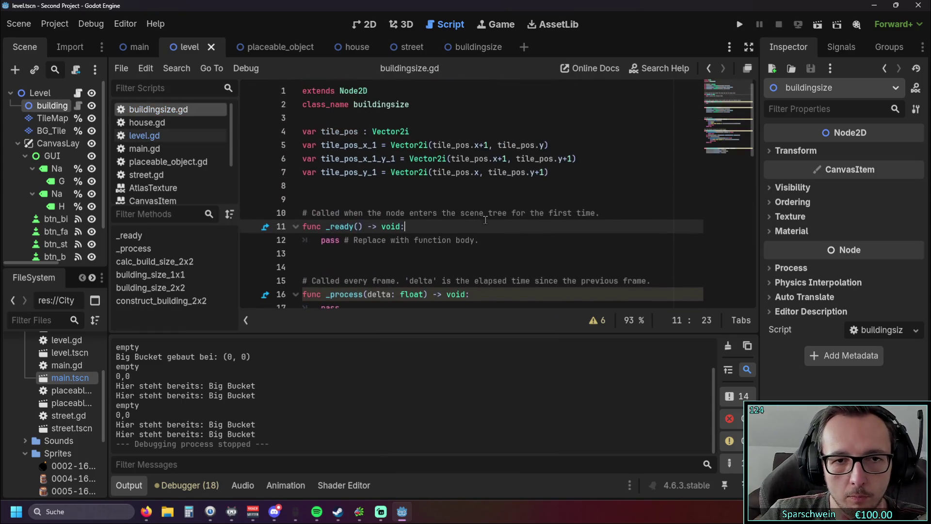
left_click(322, 131)
type("build_")
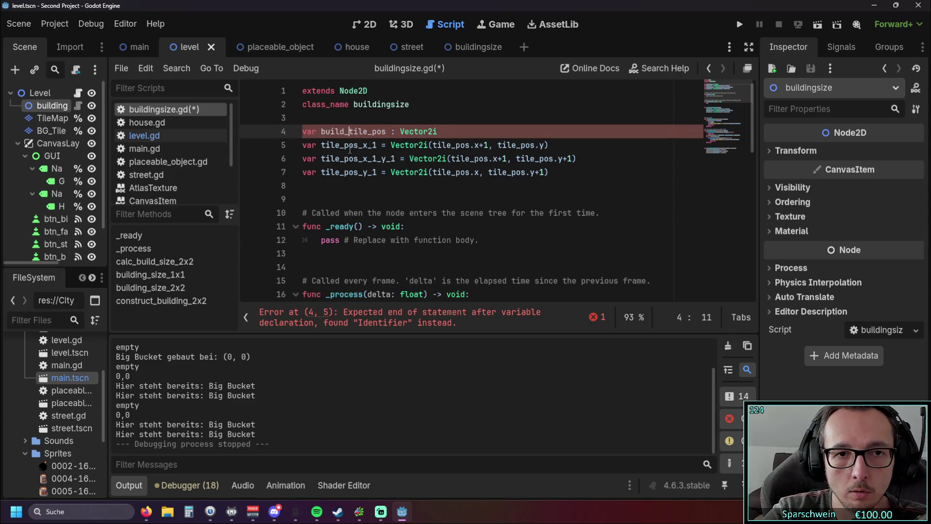
key("BackSpace")
type("_")
left_click(369, 199)
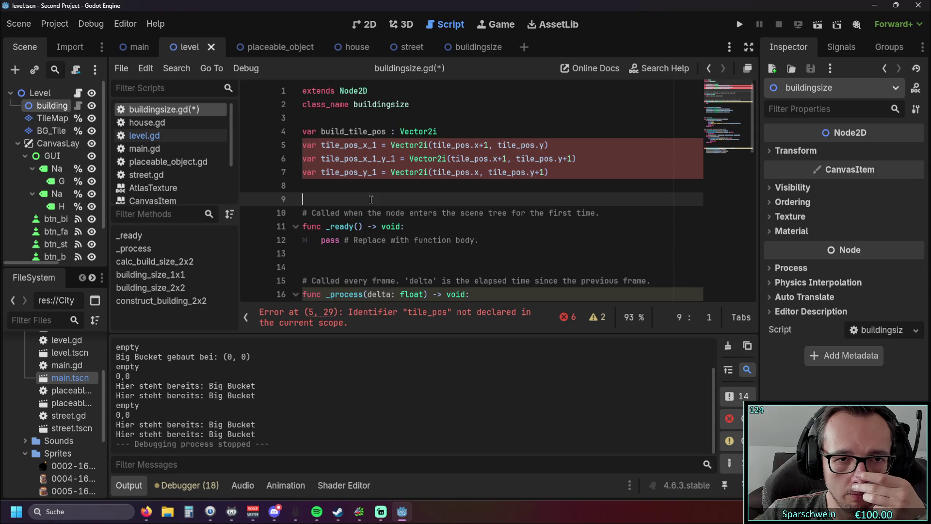
Step: Delete the build_tile_pos line and strip the Vector2i initial values from the three tile_pos variables
left_click_drag(444, 128, 257, 132)
key("BackSpace")
key("BackSpace")
key("Down")
key("Down")
key("Down")
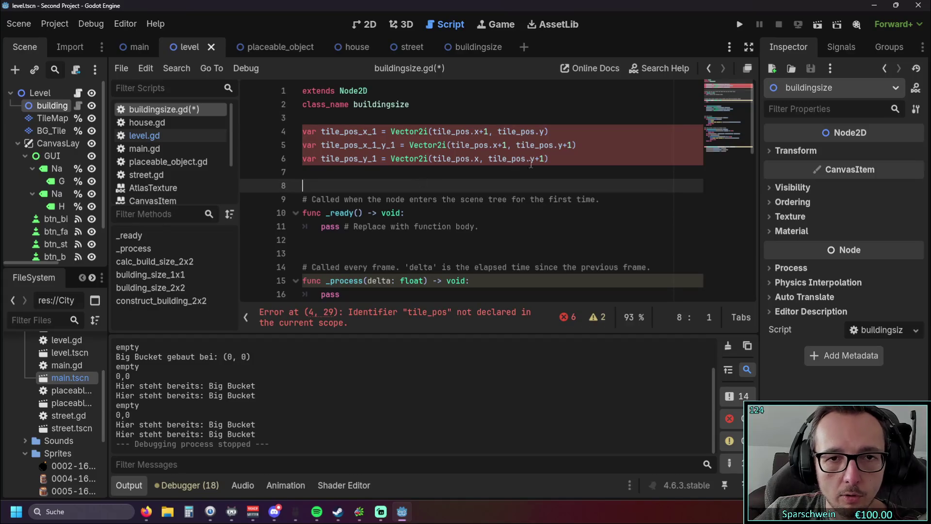
left_click_drag(557, 160, 426, 159)
key("BackSpace")
left_click_drag(577, 145, 449, 147)
key("BackSpace")
left_click_drag(549, 131, 429, 131)
key("BackSpace")
left_click(461, 185)
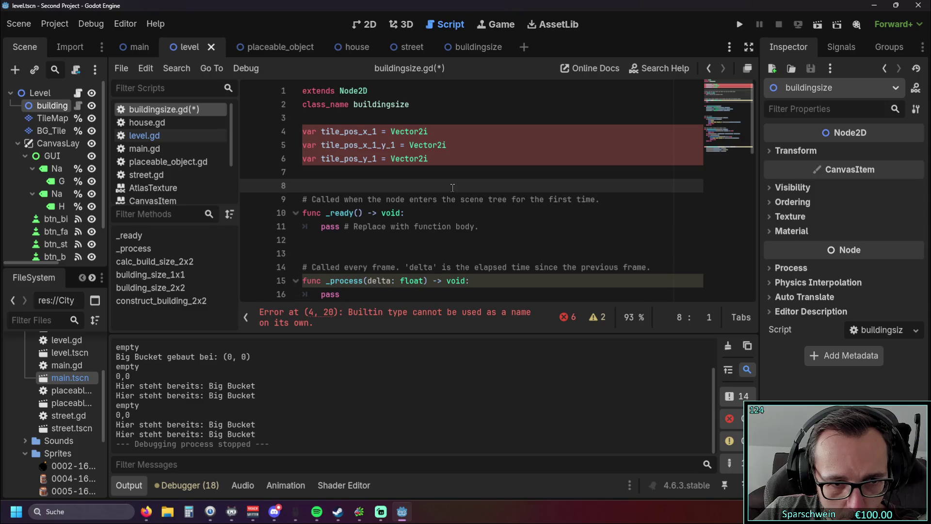
Step: Replace = with : on tile_pos_x_1, tile_pos_x_1_y_1 and tile_pos_y_1 to make them typed Vector2i
left_click(377, 131)
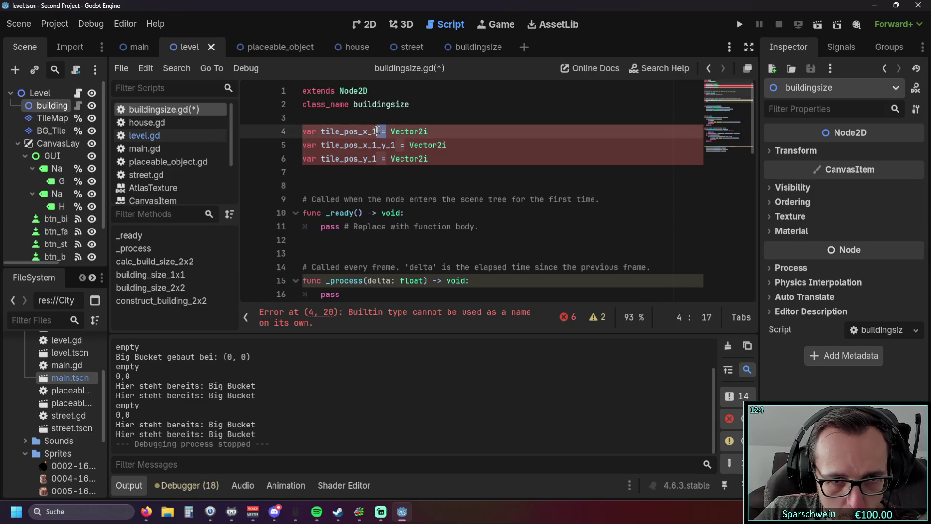
key("Right")
key("BackSpace")
type(":")
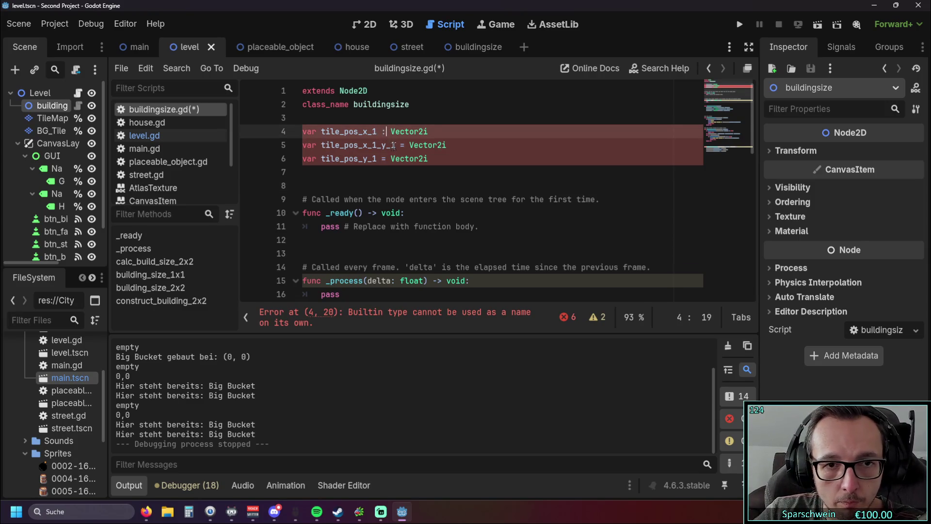
left_click(404, 146)
key("BackSpace")
type(":")
left_click(386, 159)
key("BackSpace")
type(":")
left_click(408, 184)
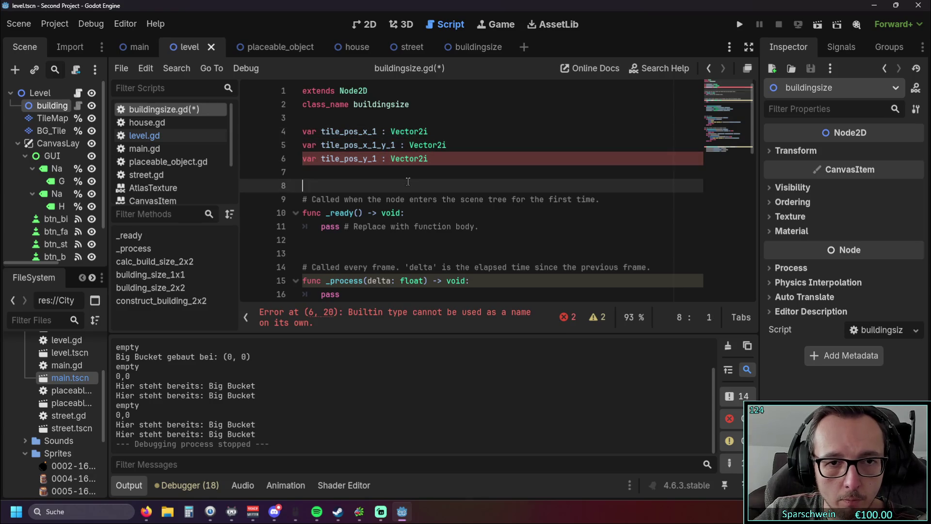
Step: Insert a blank line above the variable declarations
scroll(408, 182, "down", 7)
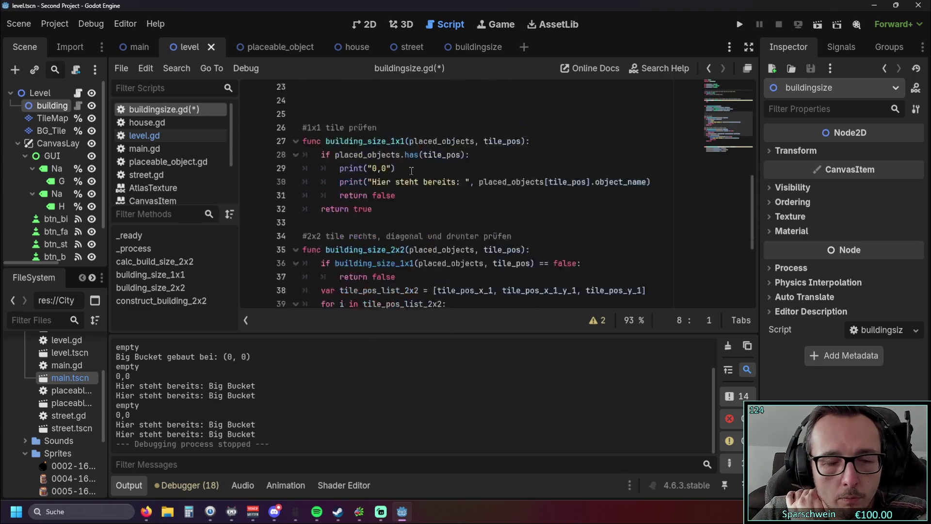
scroll(411, 170, "up", 7)
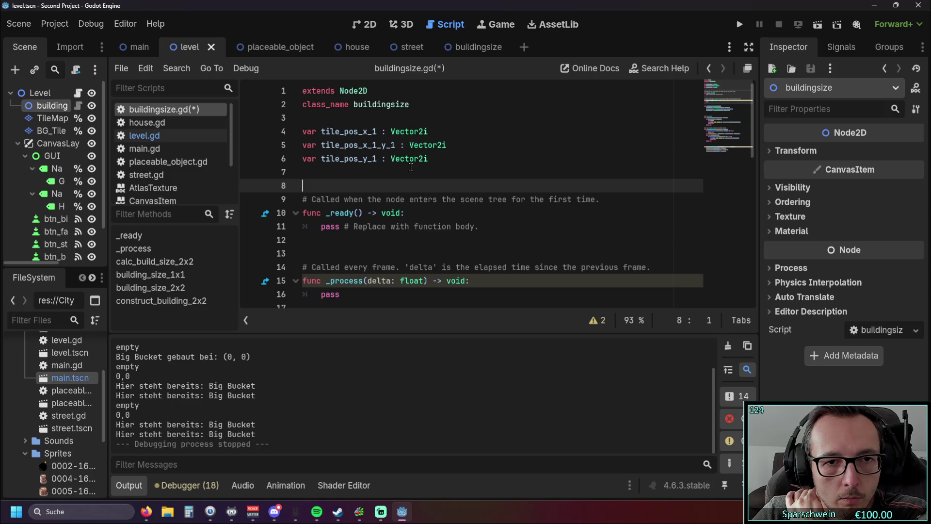
left_click(346, 119)
key("Return")
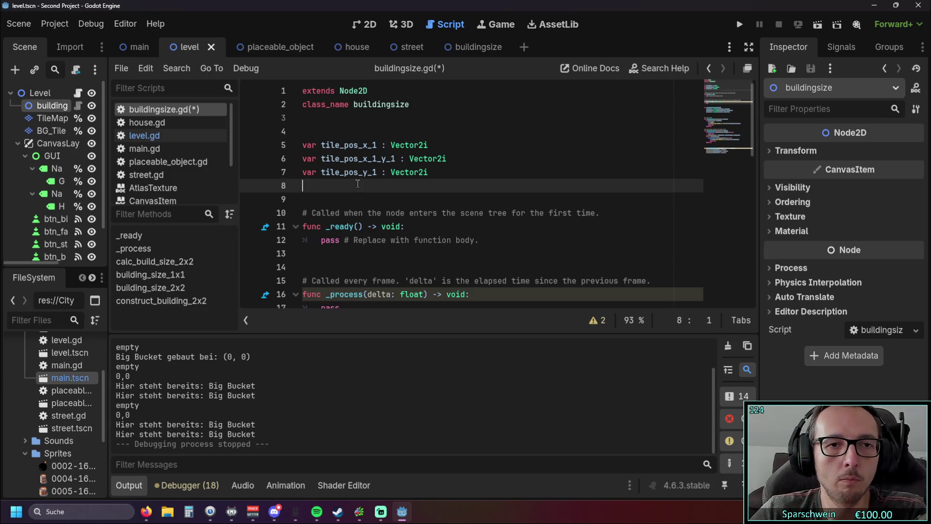
key("Down")
key("Down")
key("Down")
Step: Run the game, build a Big Bucket top-left, try a tile beside it, and stop
left_click(739, 25)
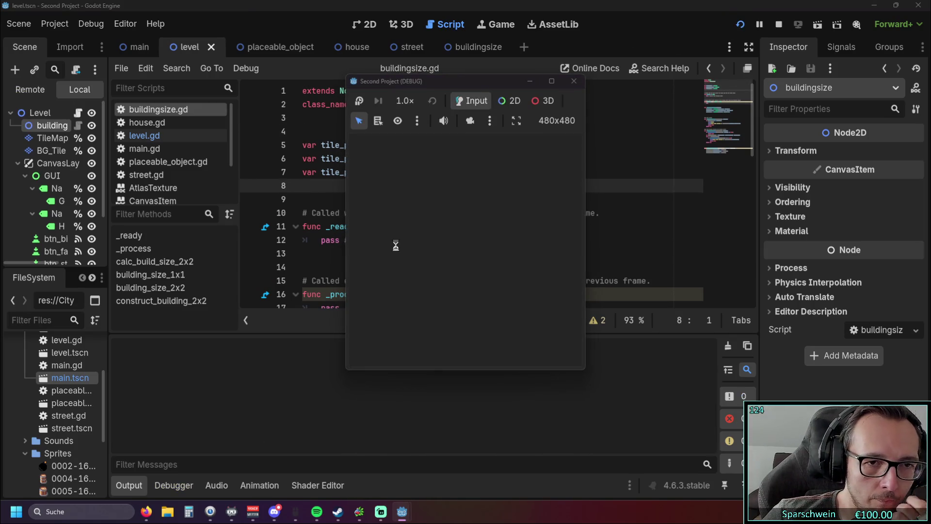
left_click(417, 349)
left_click(386, 190)
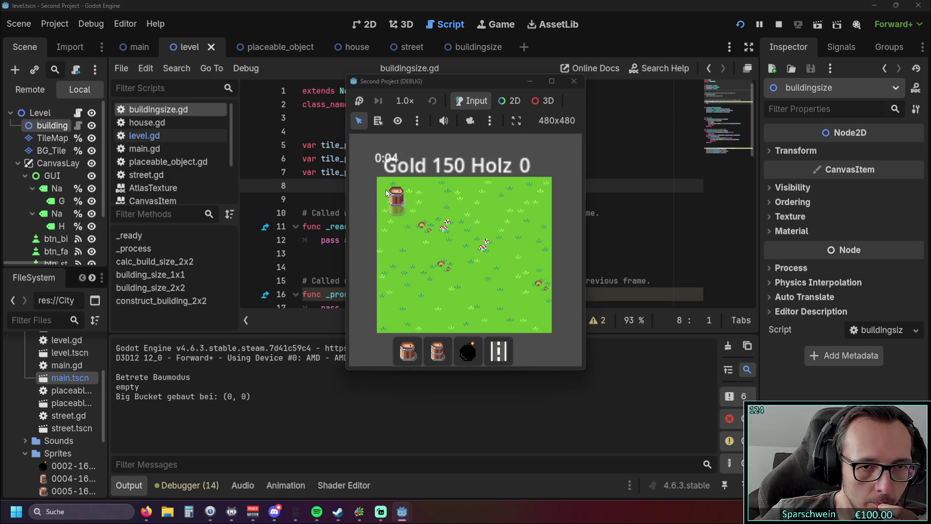
left_click(427, 192)
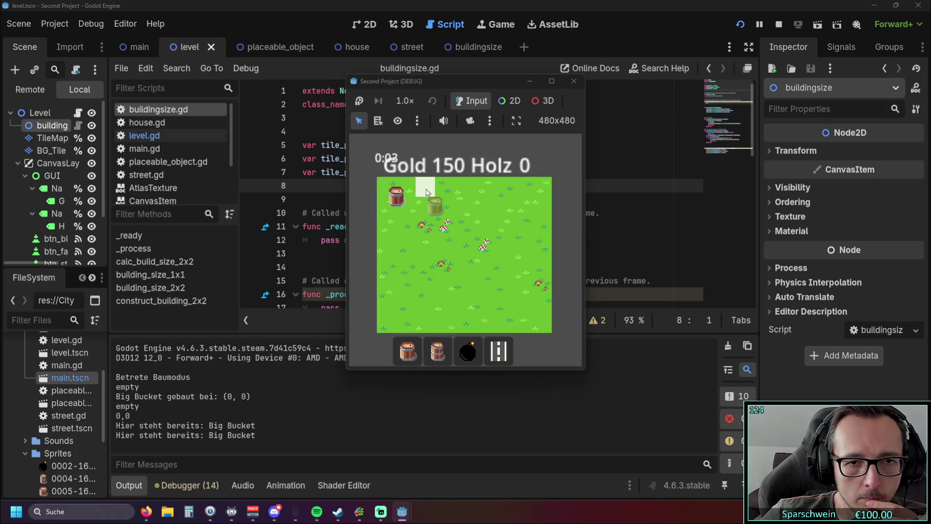
left_click(425, 240)
left_click(574, 81)
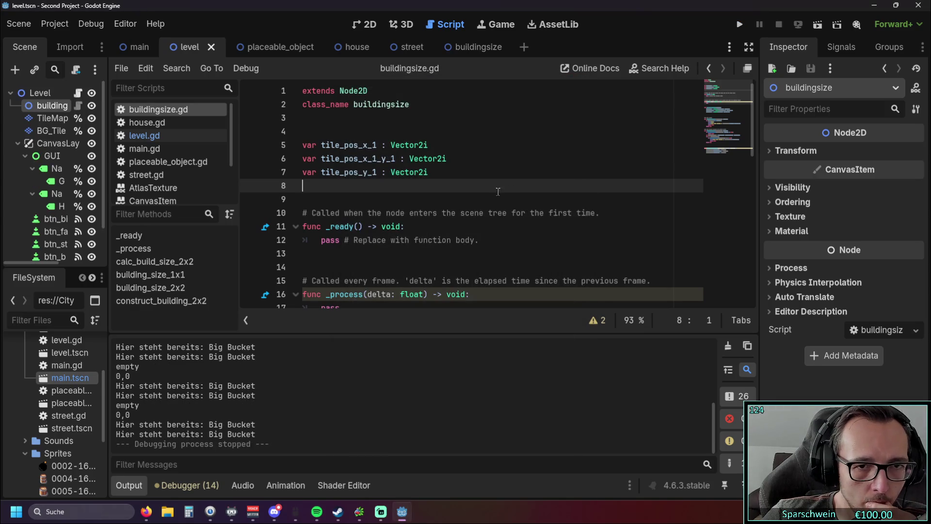
scroll(479, 182, "down", 2)
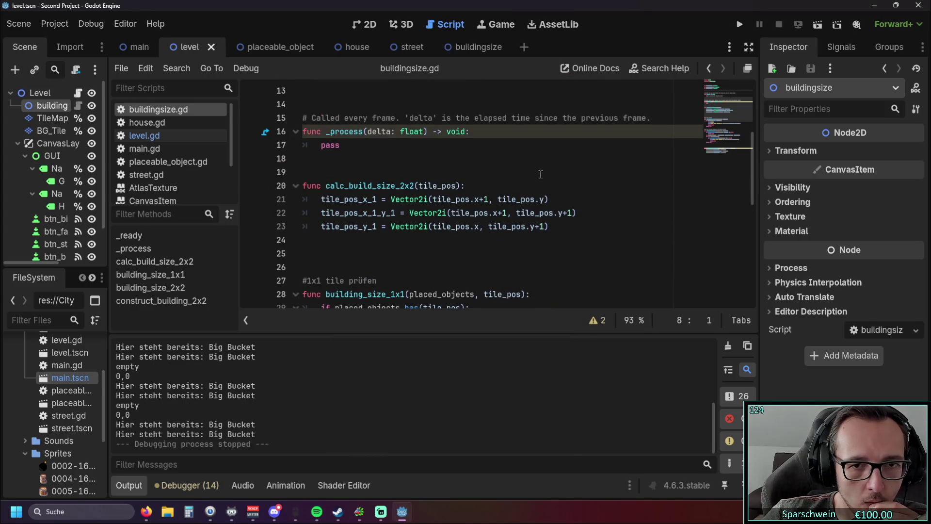
scroll(494, 184, "up", 2)
scroll(493, 184, "down", 5)
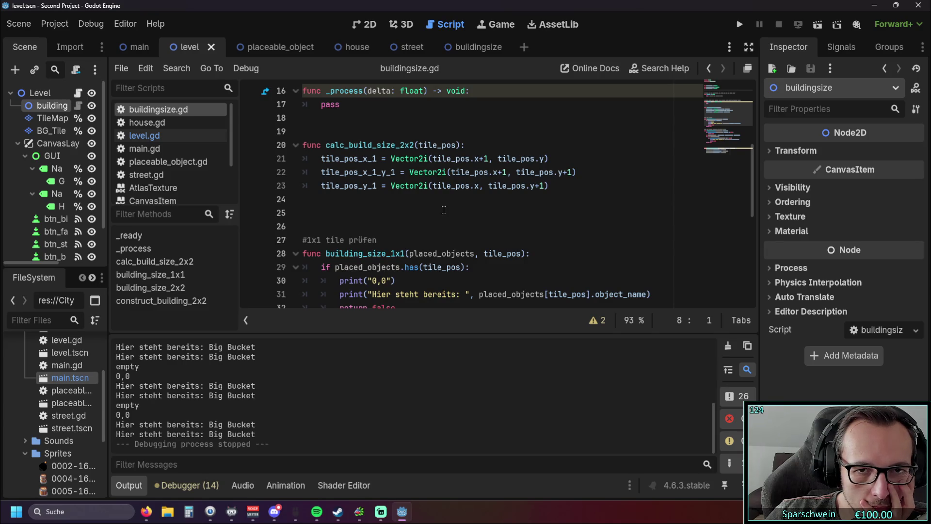
scroll(443, 209, "up", 5)
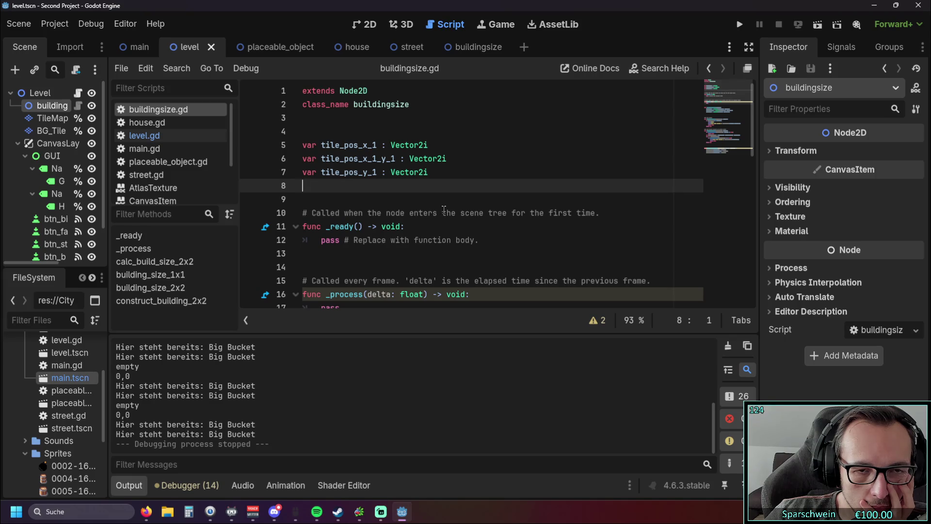
scroll(444, 210, "down", 7)
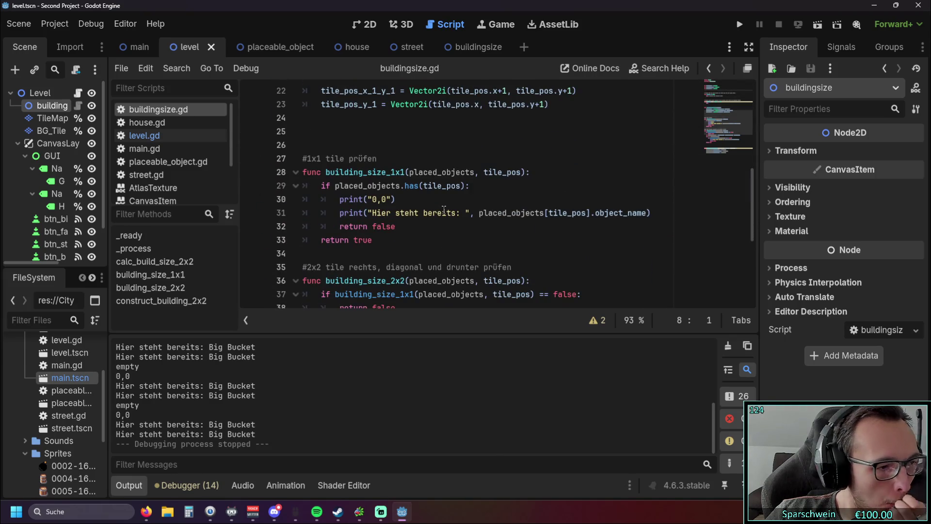
scroll(444, 210, "up", 7)
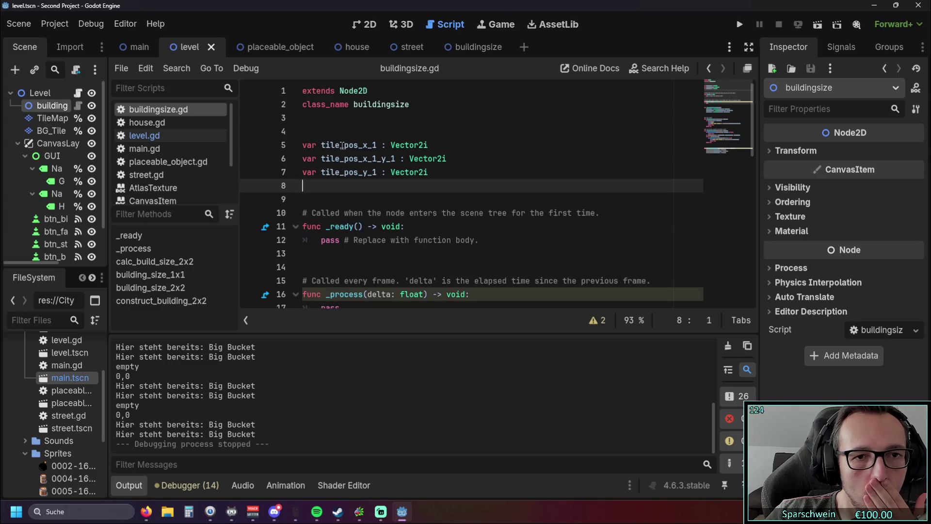
mouse_move(418, 145)
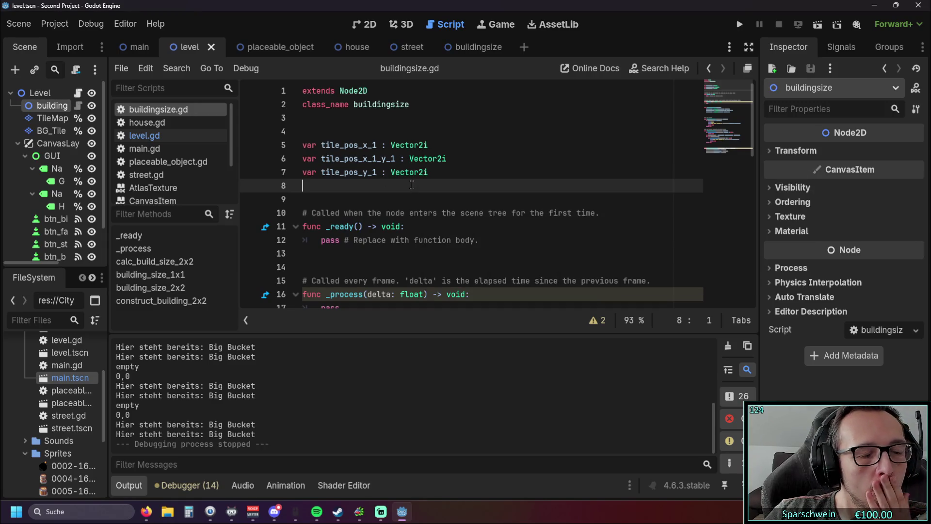
mouse_move(424, 171)
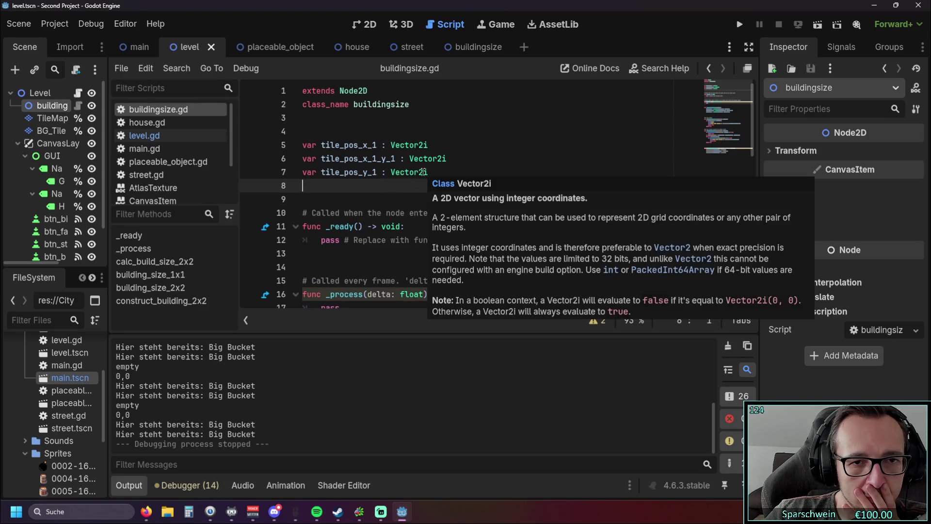
left_click(144, 135)
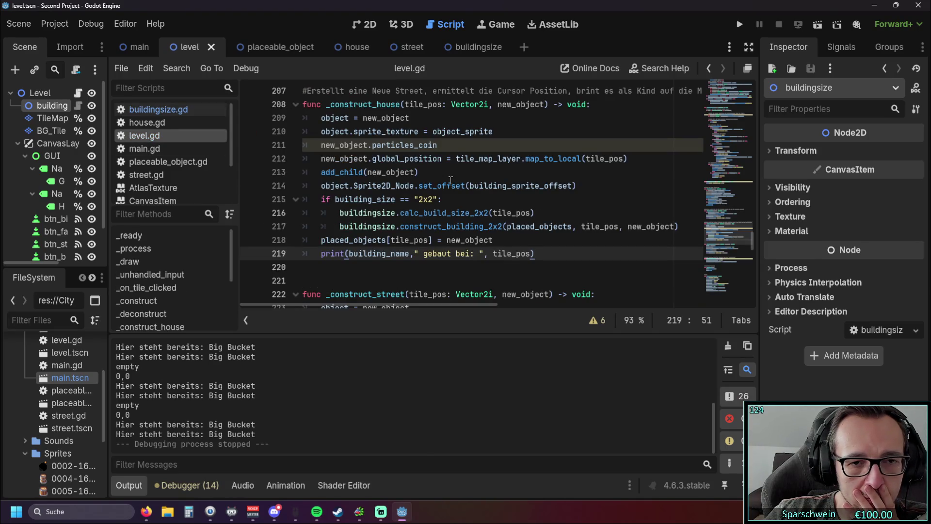
left_click(151, 109)
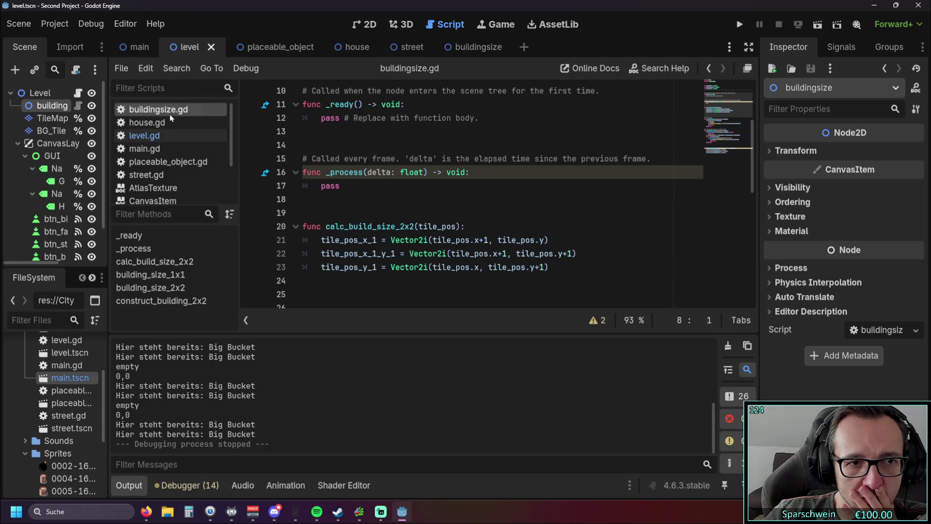
left_click(159, 135)
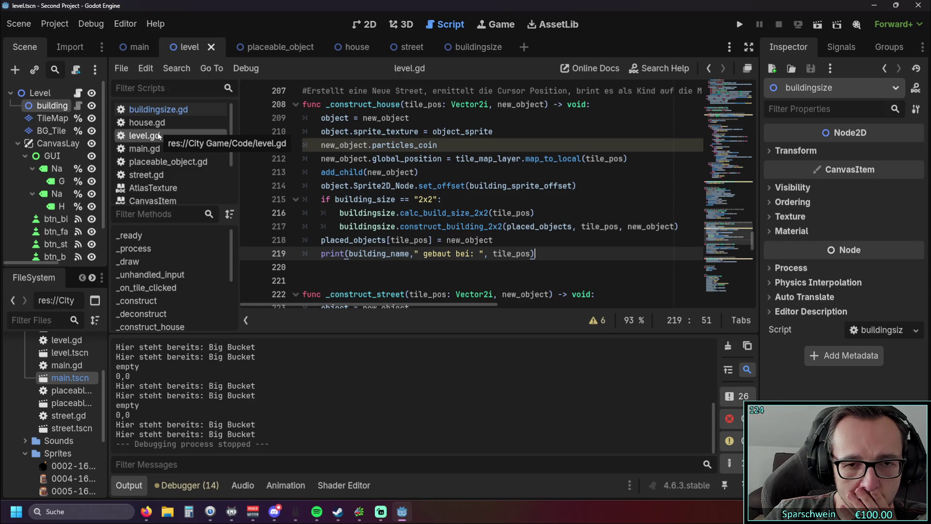
left_click(151, 109)
scroll(492, 170, "down", 3)
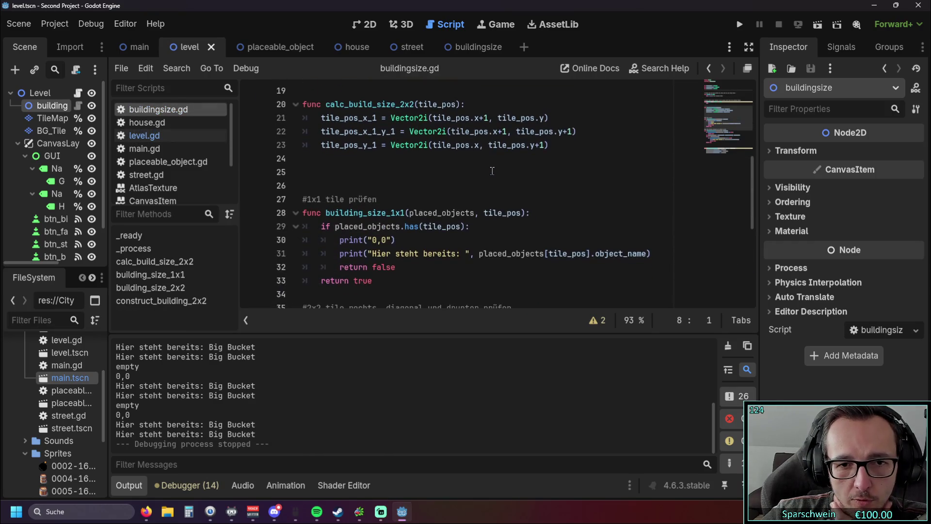
scroll(485, 170, "up", 1)
scroll(384, 167, "up", 1)
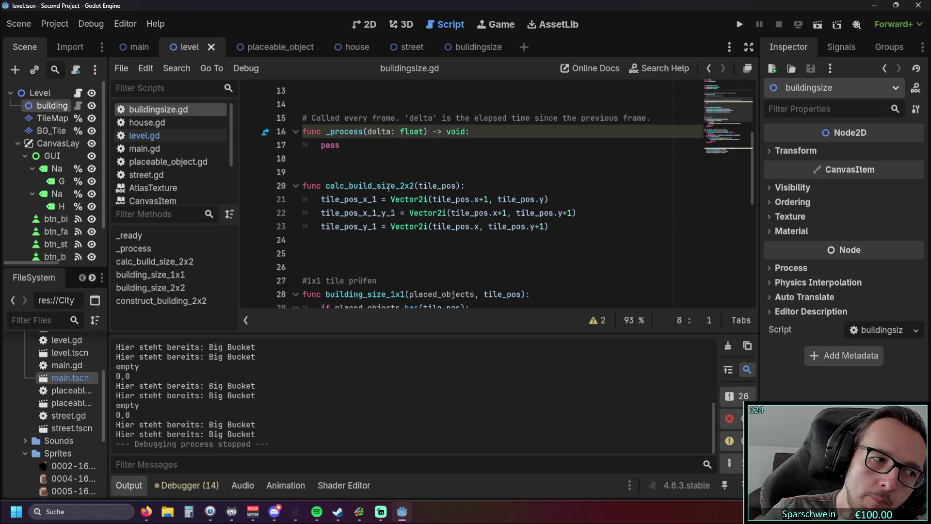
Step: Add a print("calc") debug line at the start of calc_build_size_2x2
left_click(489, 186)
key("Return")
type("print")
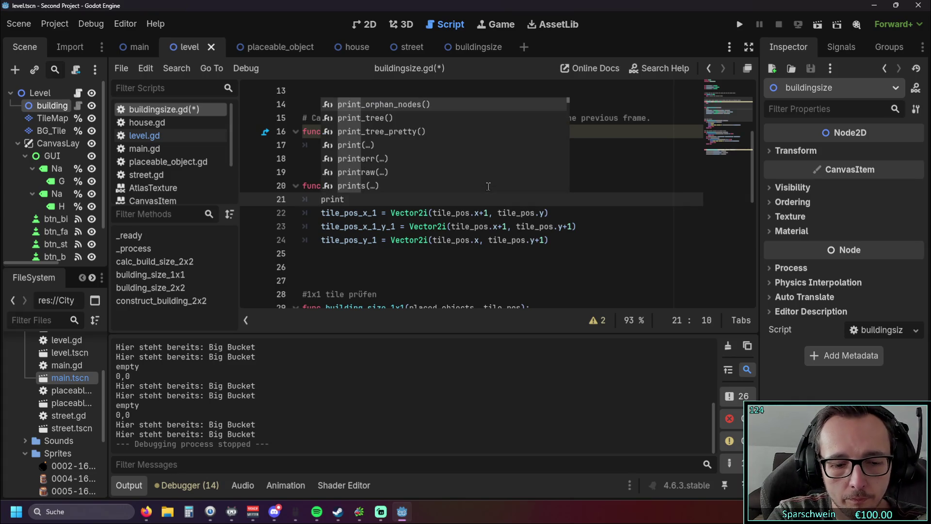
type("(\"calc")
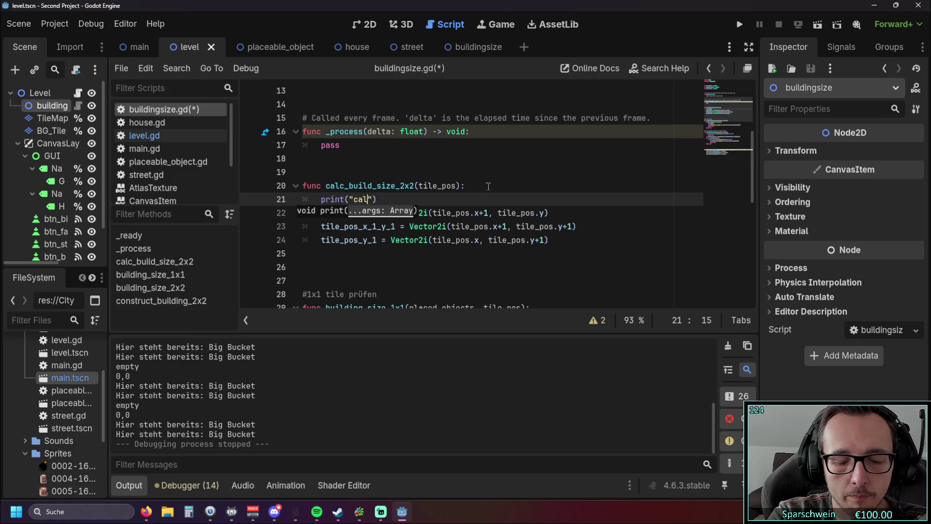
left_click(471, 161)
Step: Run the game, build a Big Bucket top-left, try several other grid tiles, and stop
left_click(739, 25)
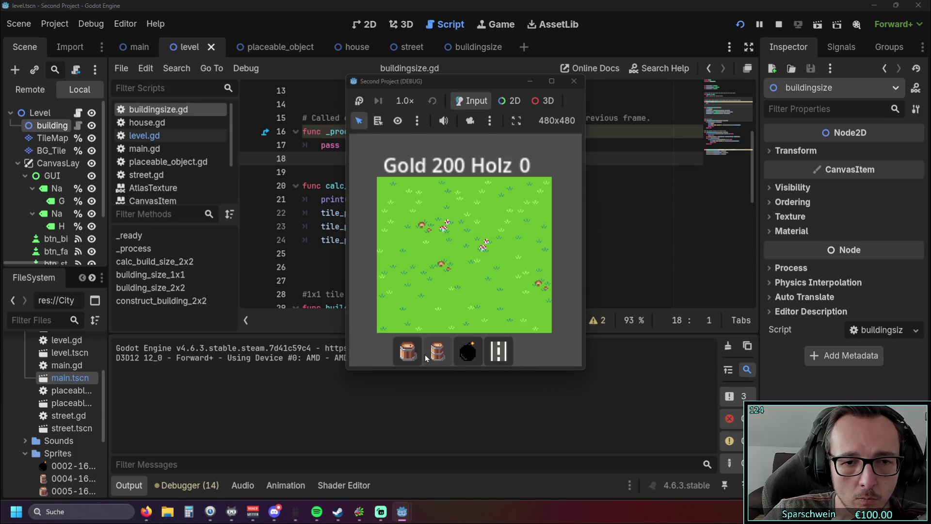
left_click(412, 352)
left_click(393, 195)
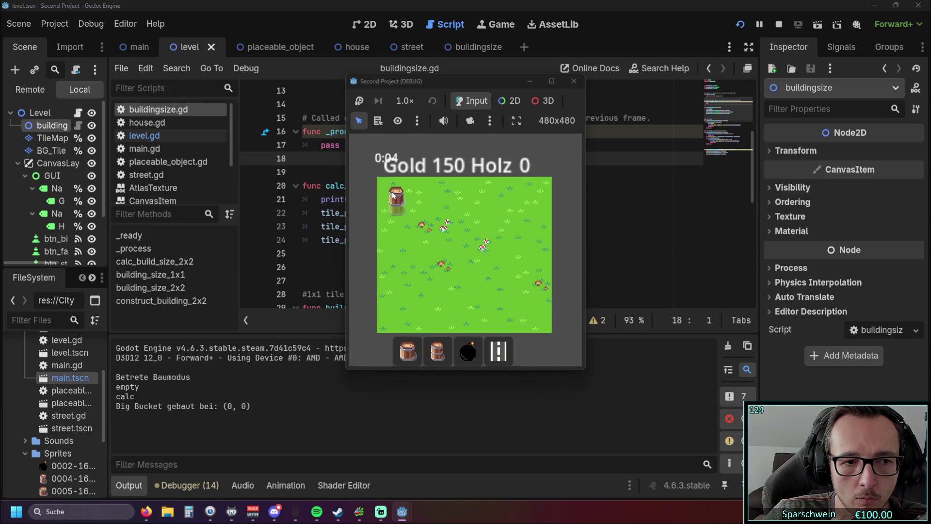
left_click(430, 218)
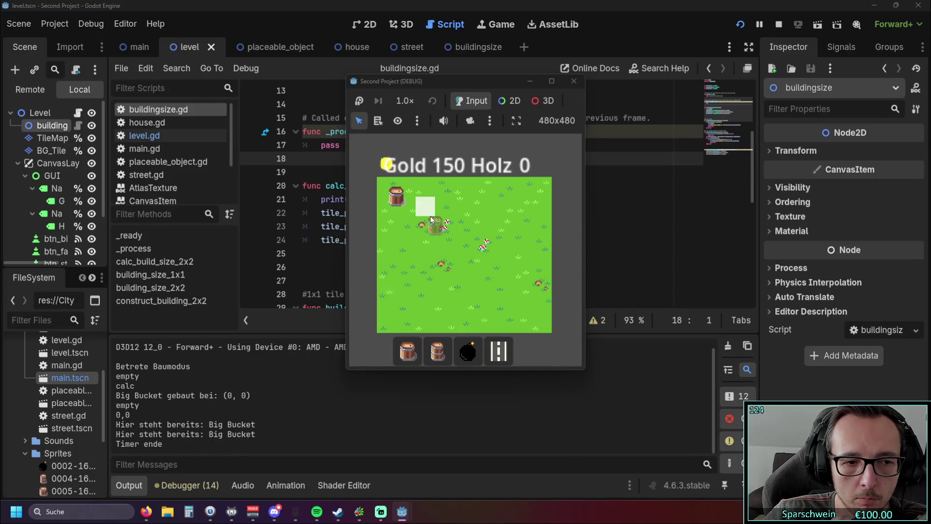
left_click(507, 235)
left_click(508, 291)
left_click(535, 310)
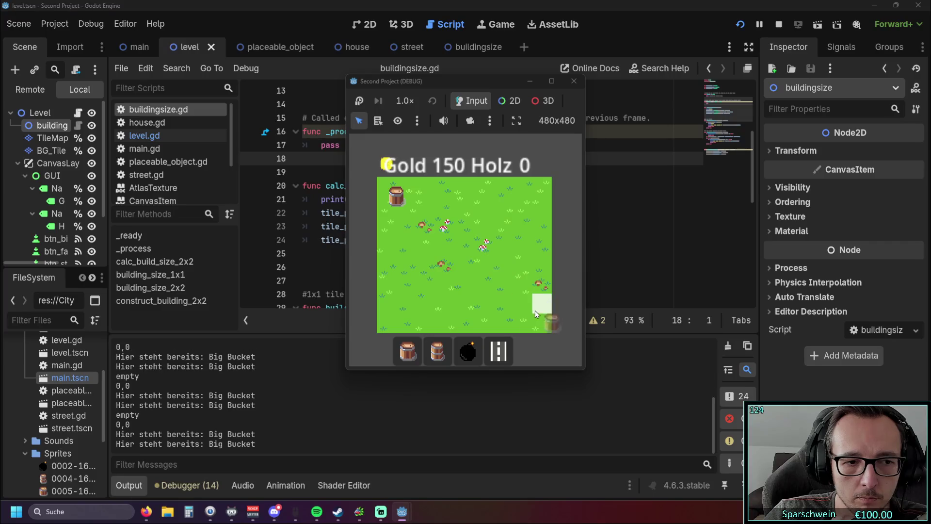
left_click(574, 81)
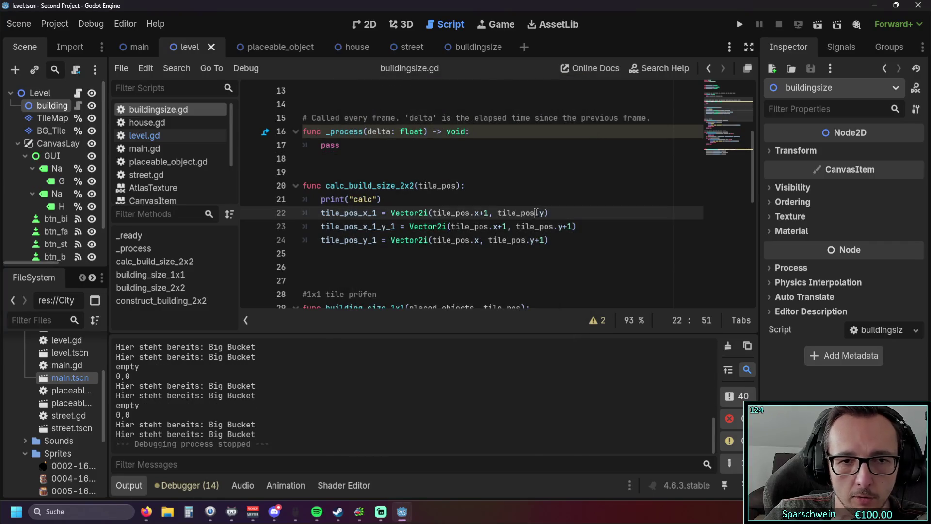
Step: Start a print( call on line 25 with tile_pos_x_1 as its first argument
left_click(544, 200)
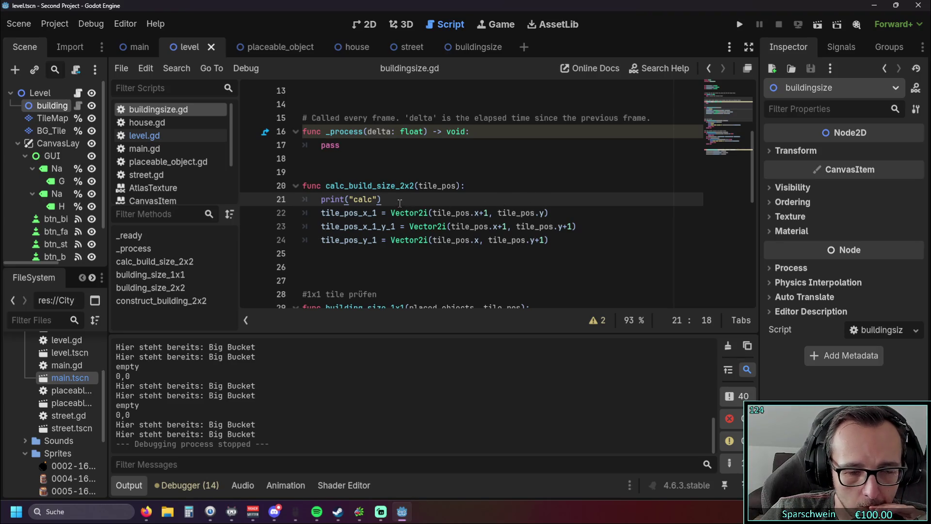
left_click_drag(384, 199, 294, 210)
left_click(372, 253)
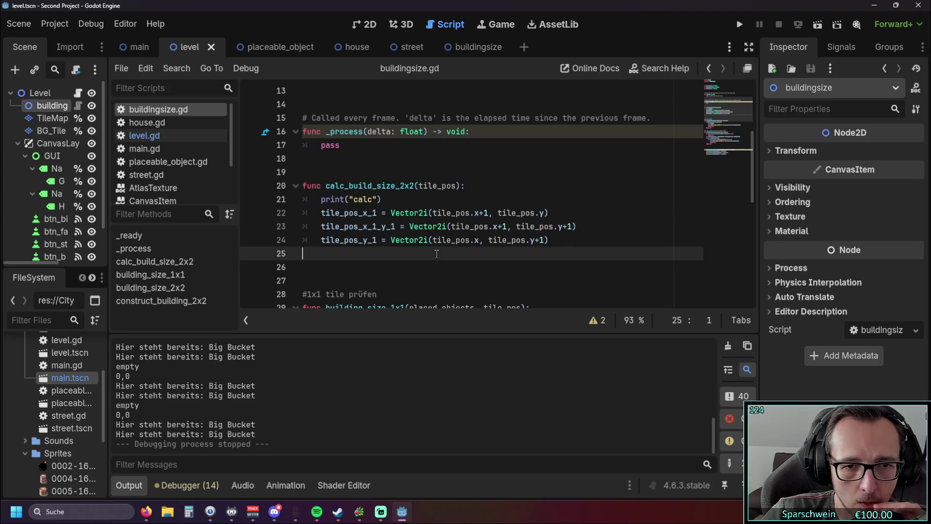
key("Tab")
type("print")
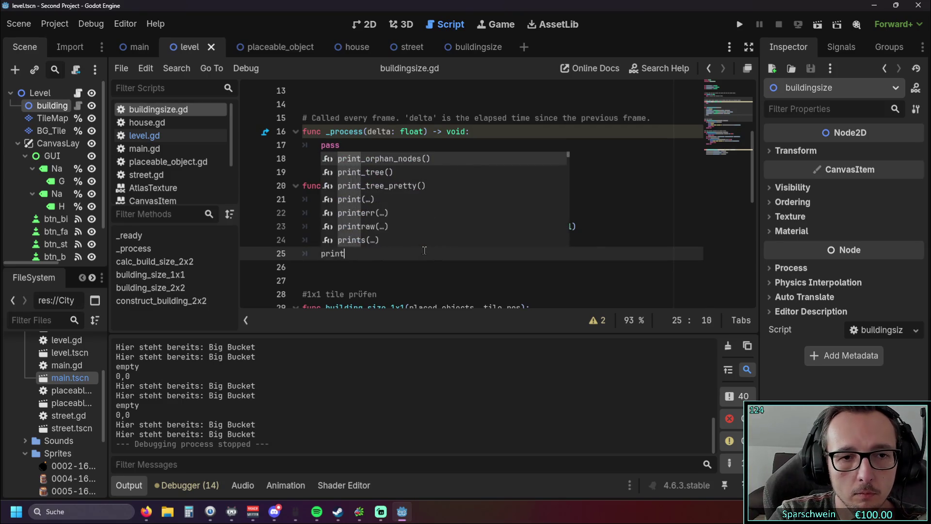
key("BackSpace")
type("(")
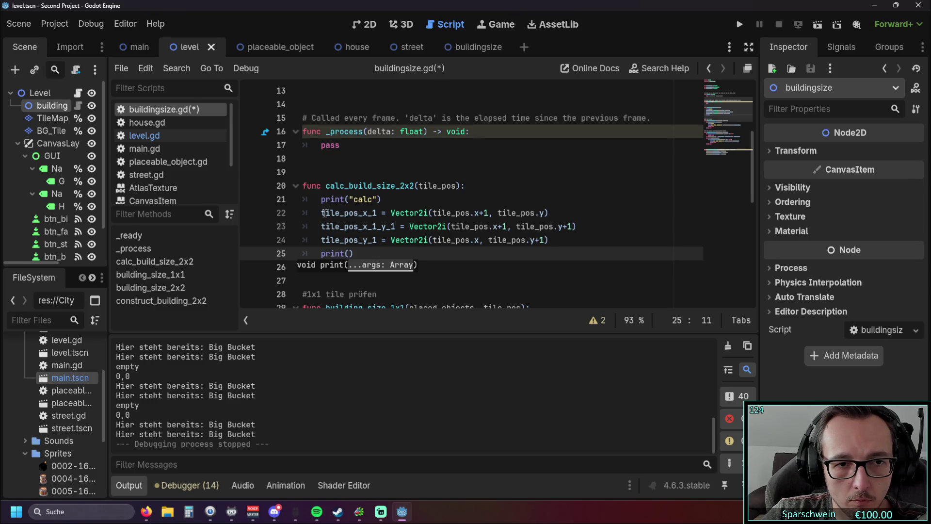
left_click_drag(322, 212, 374, 212)
key("ctrl+c")
left_click(349, 253)
key("ctrl+v")
type("1")
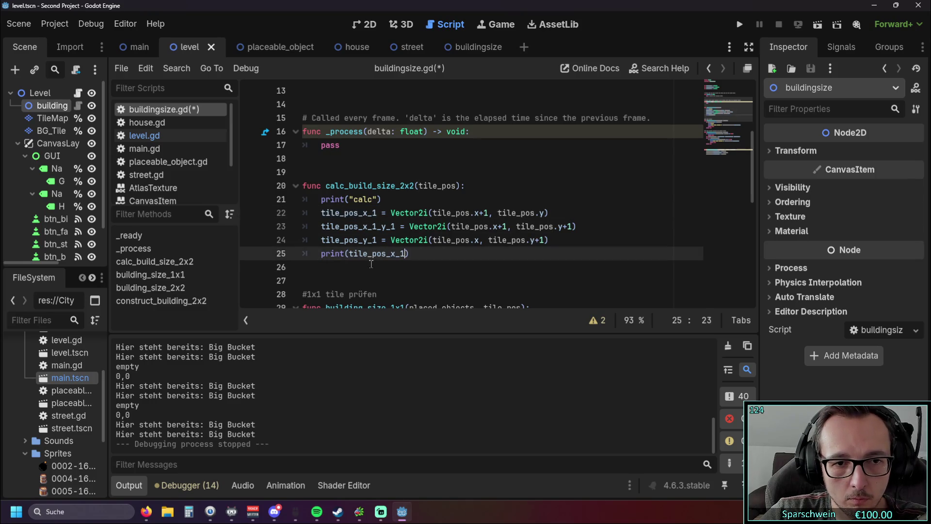
type(",")
Step: Add tile_pos_x_1_y_1 and tile_pos_y_1 as the remaining print arguments
left_click_drag(322, 226, 396, 227)
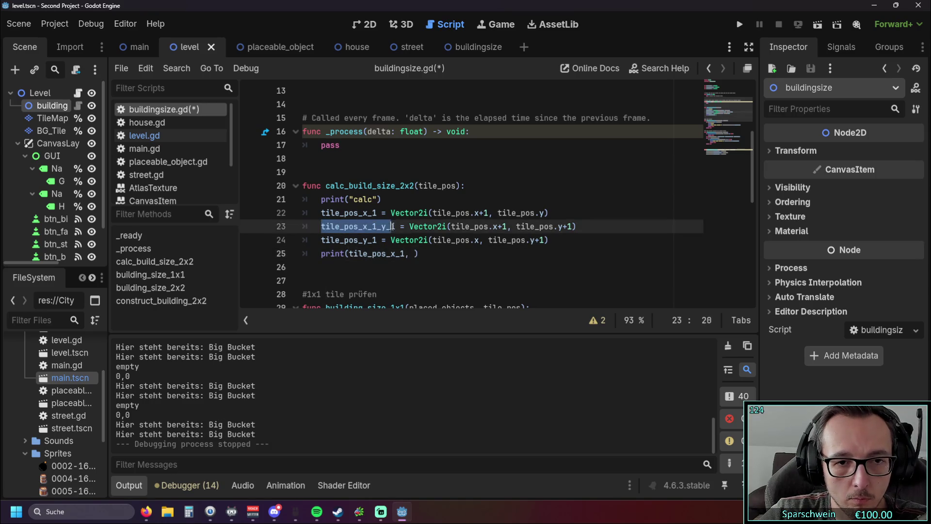
key("ctrl+c")
left_click(414, 253)
key("ctrl+v")
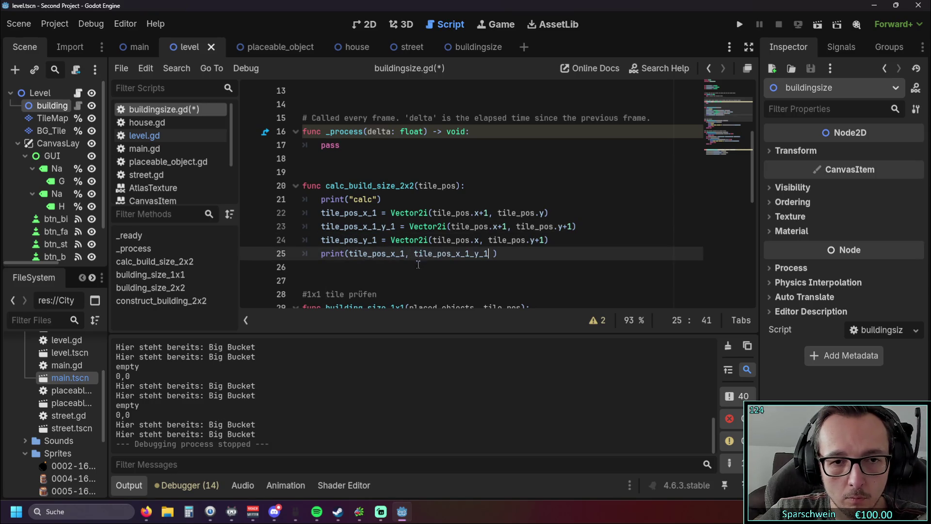
key("Delete")
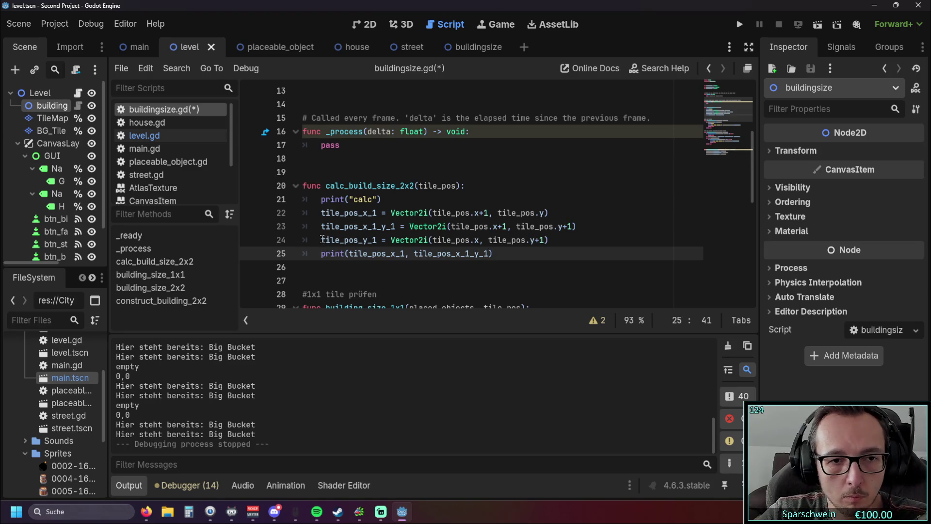
double_click(321, 239)
left_click(404, 253)
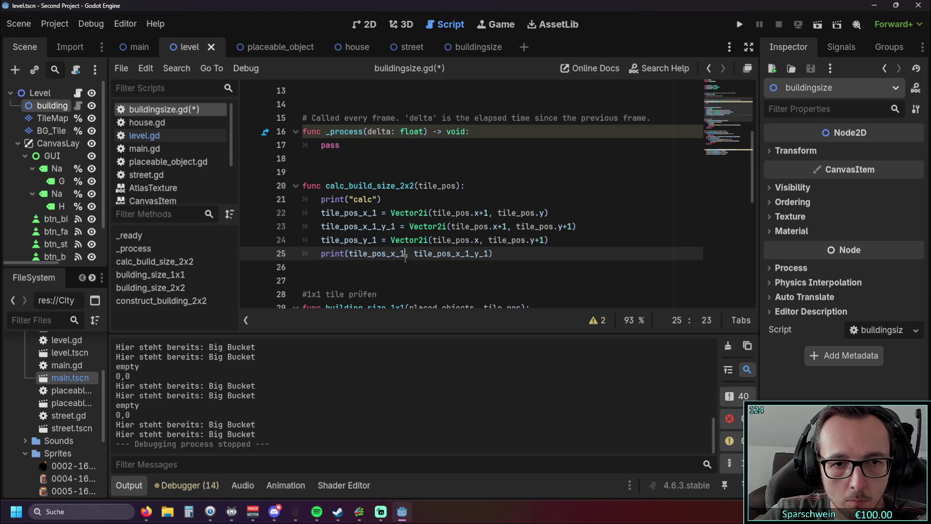
double_click(323, 239)
left_click(491, 255)
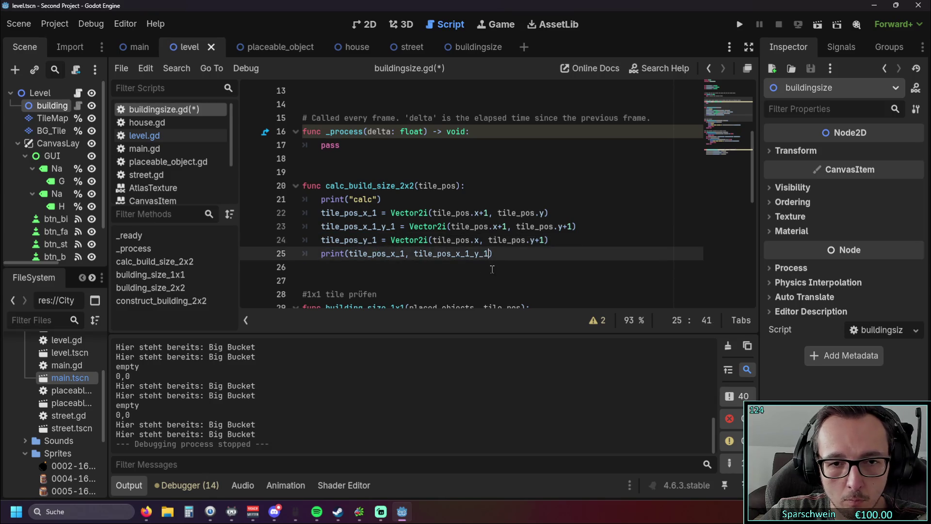
type(", tile_pos_y_1")
left_click(434, 281)
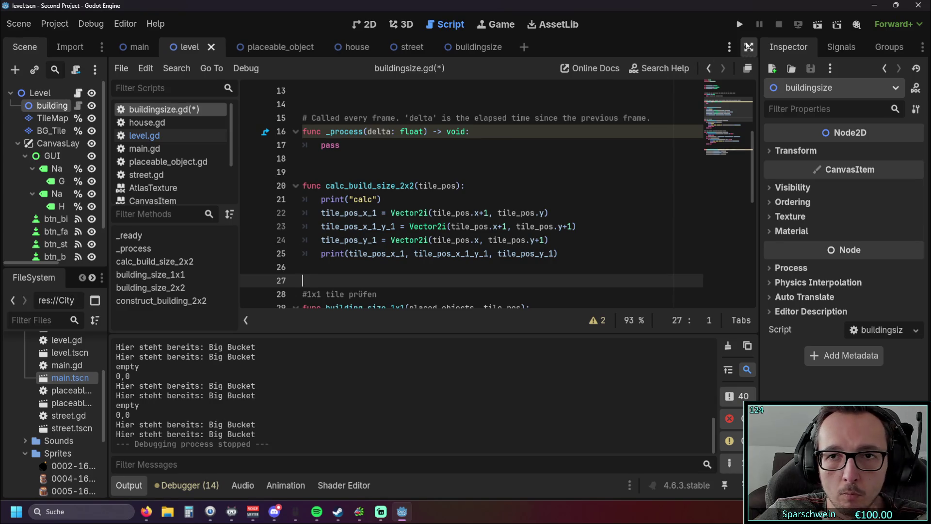
Step: Run the game, build a Big Bucket on a grass tile to log (3, 2)(3, 3)(2, 3), then stop
left_click(740, 27)
left_click(401, 350)
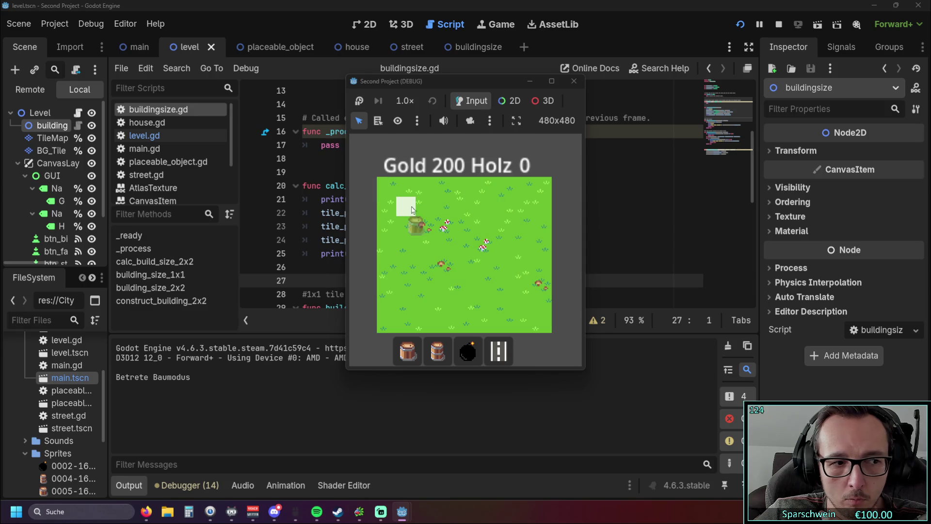
left_click(430, 226)
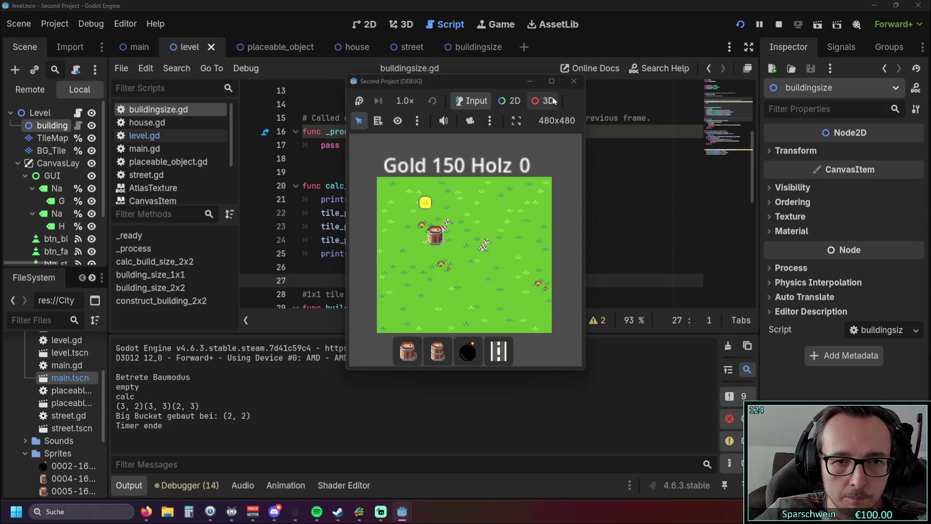
left_click(574, 81)
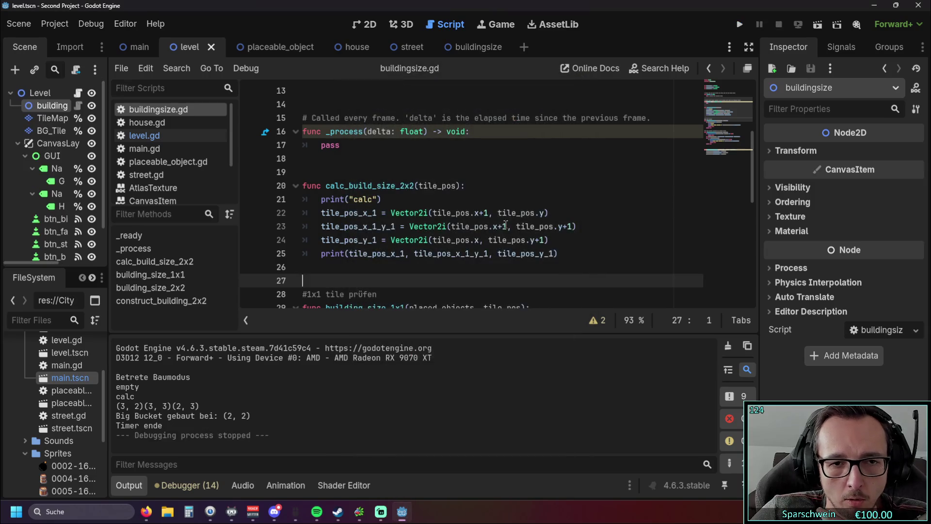
Step: Review the buildingsize.gd code, checking where tile_pos_x_1 is used
left_click(456, 264)
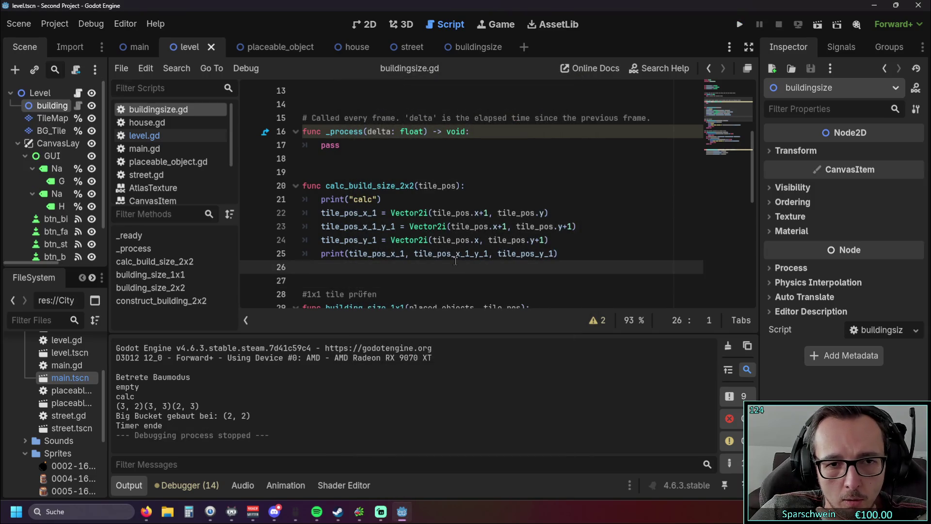
scroll(456, 261, "down", 2)
scroll(458, 239, "up", 2)
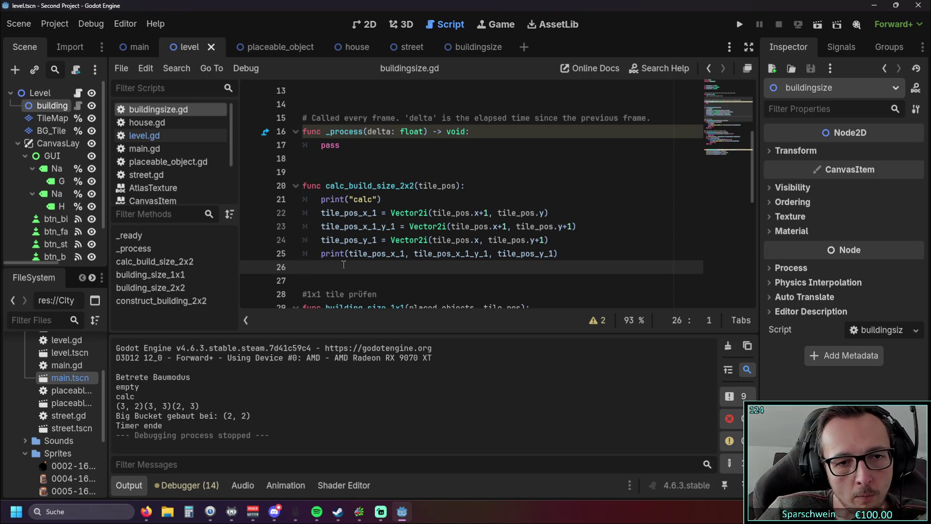
left_click_drag(321, 214, 377, 217)
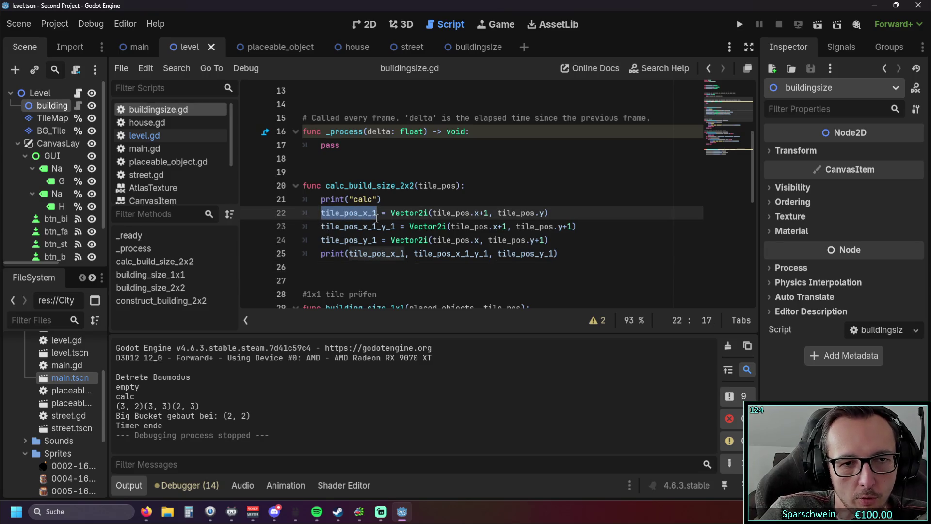
left_click(381, 281)
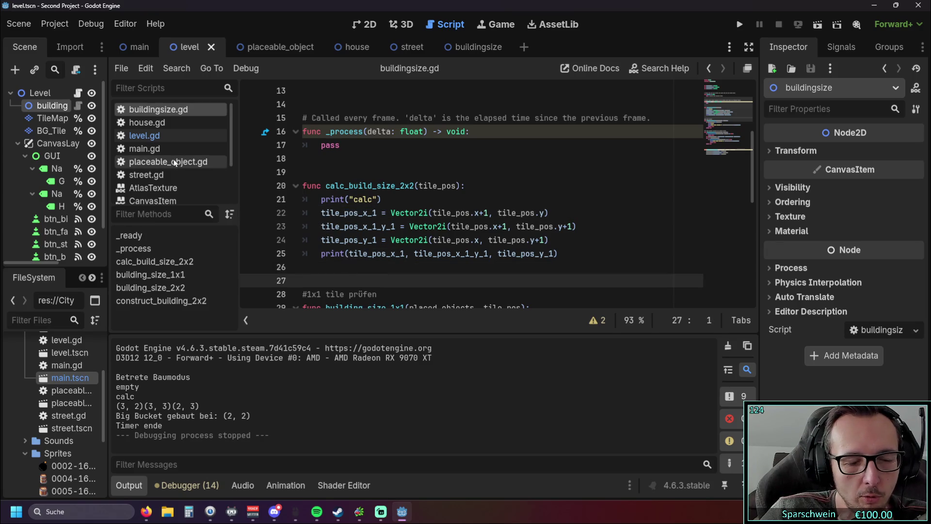
Step: Inspect the construct_building_2x2 call in level.gd, then return to buildingsize.gd's construct_building_2x2
left_click(146, 136)
scroll(444, 235, "up", 1)
scroll(445, 235, "down", 1)
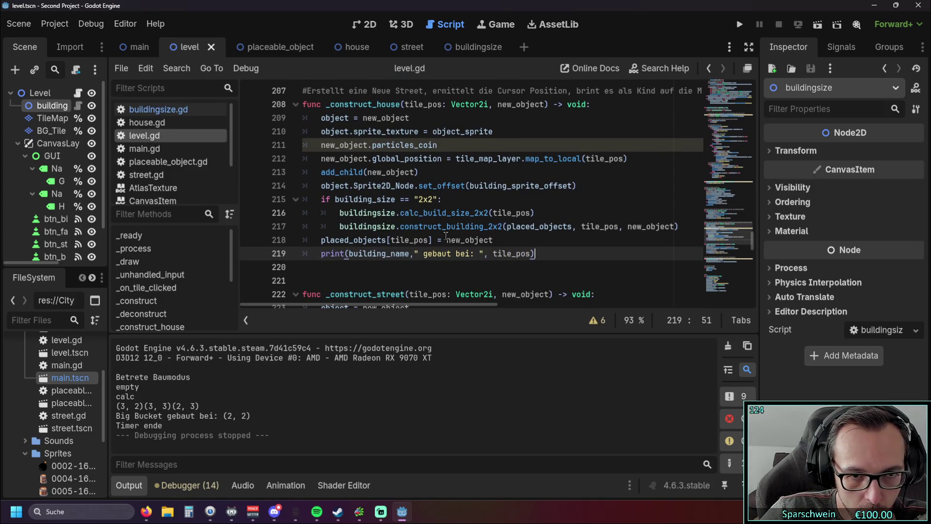
left_click(402, 227)
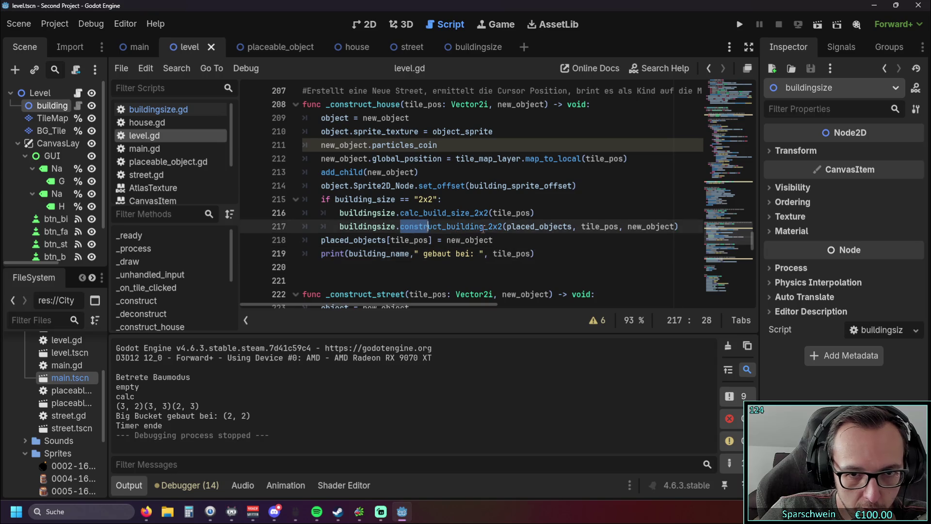
left_click(570, 253)
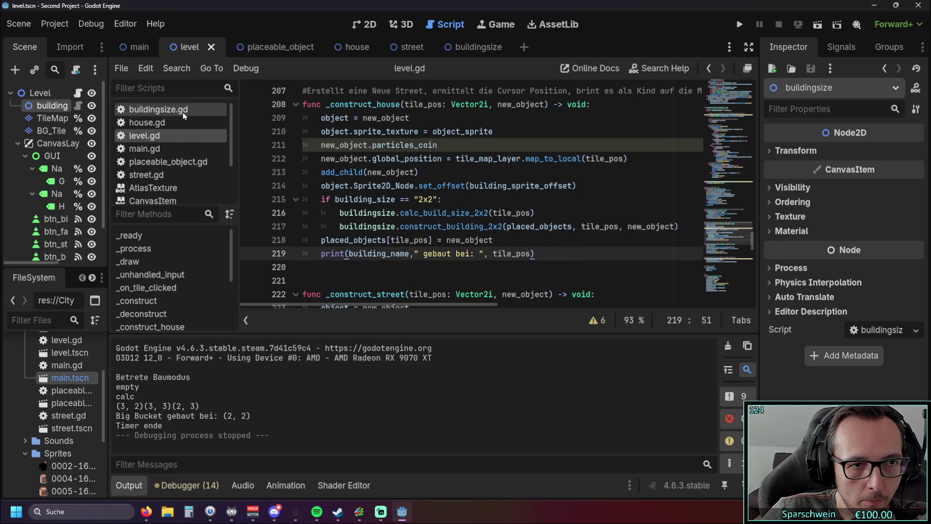
left_click(158, 109)
scroll(461, 214, "down", 7)
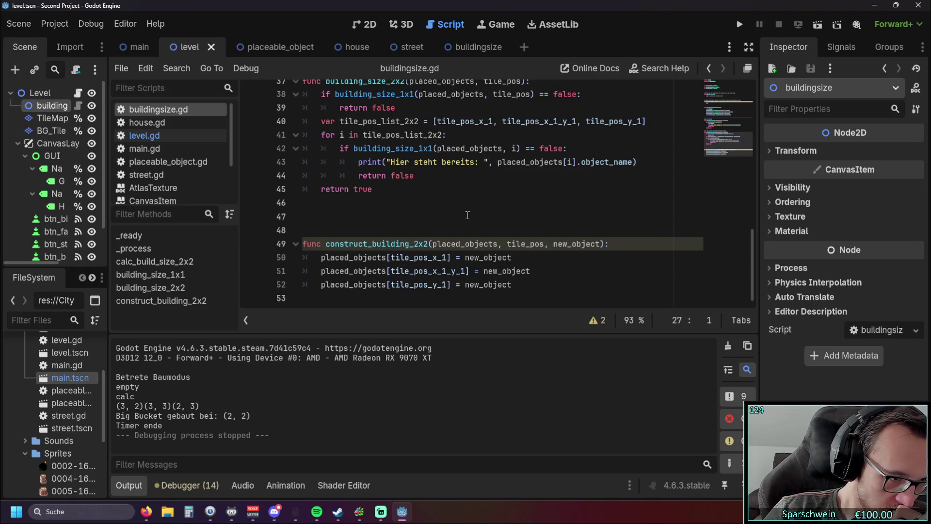
Step: Add 'return new_object' after line 52 to end construct_building_2x2
left_click(556, 244)
left_click(515, 285)
left_click_drag(515, 284, 465, 285)
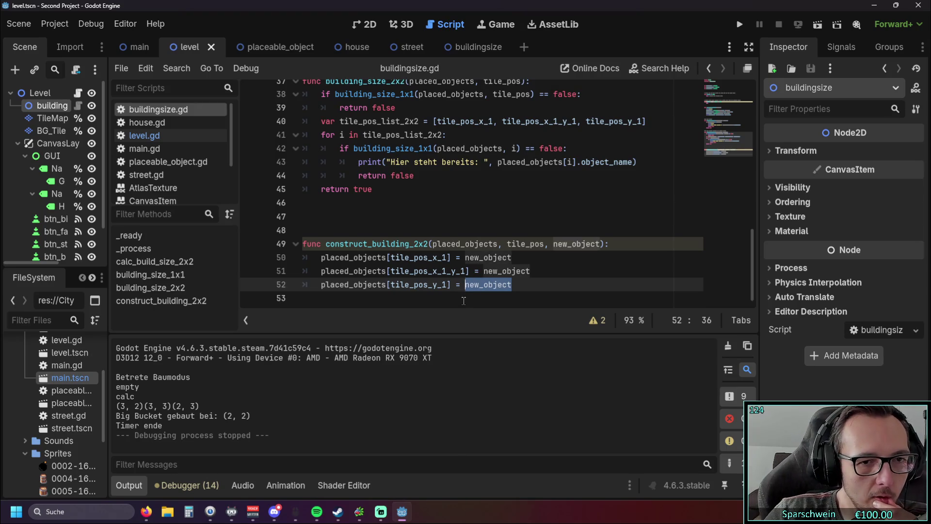
left_click(514, 285)
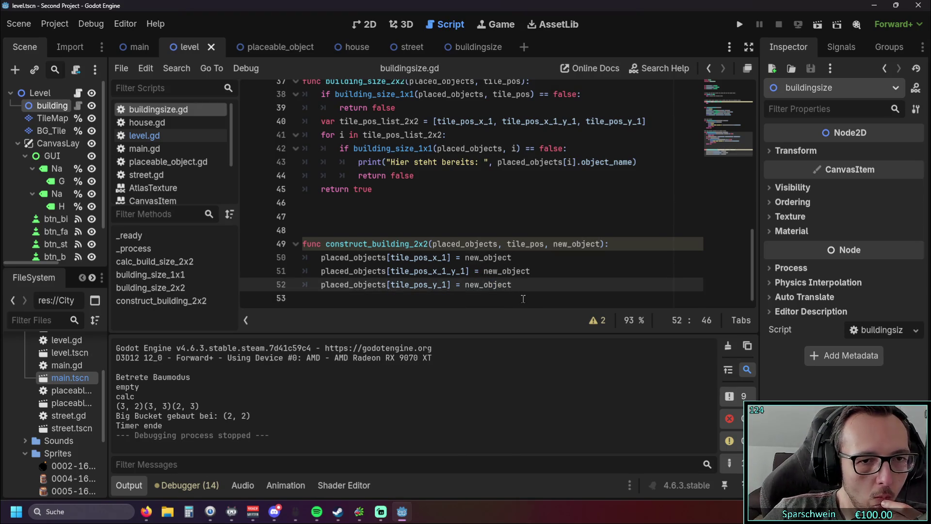
key("Return")
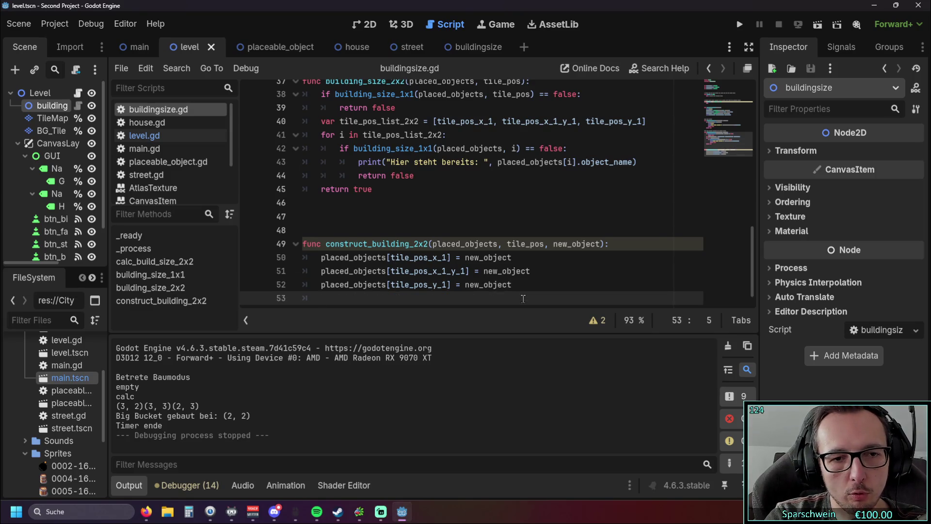
type("return new")
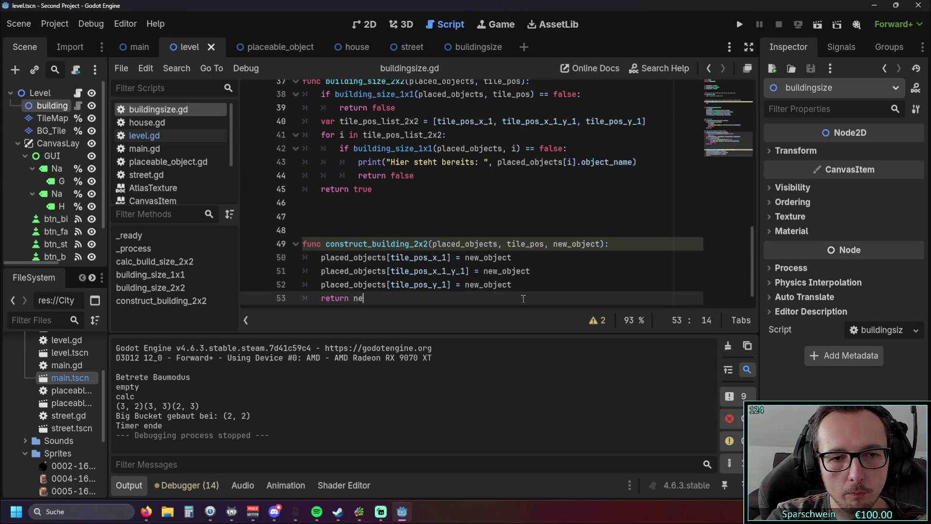
key("Return")
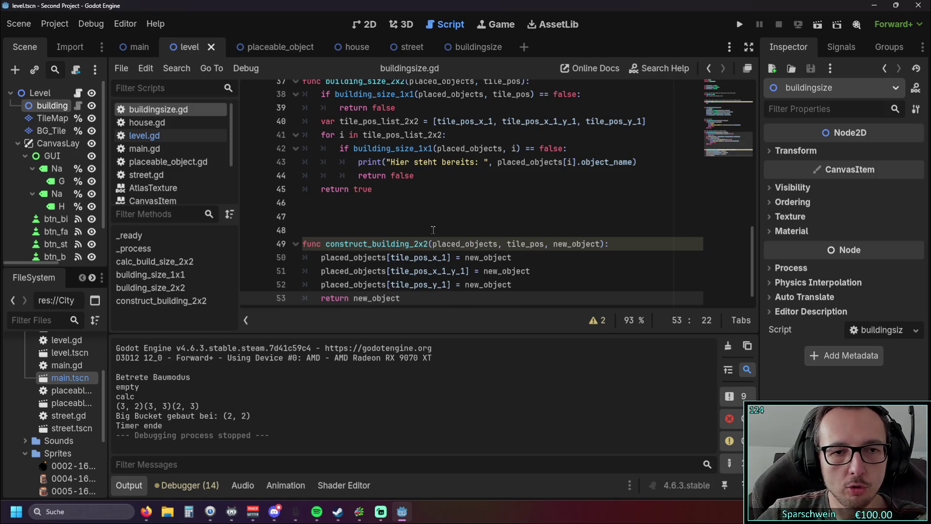
left_click(433, 230)
left_click_drag(407, 298, 383, 298)
left_click(329, 297)
double_click(378, 244)
left_click(340, 216)
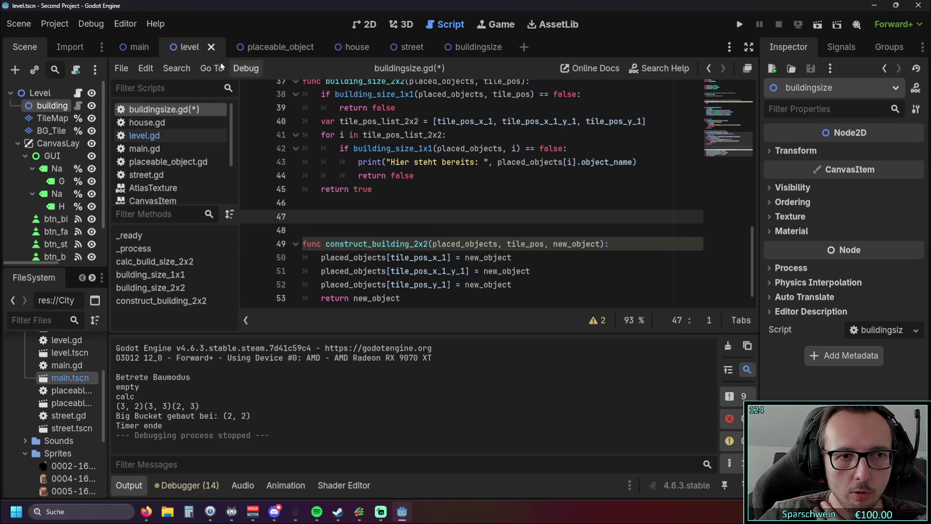
Step: Run the game, build a bucket on the top-left tile, and test more grass tiles
left_click(738, 24)
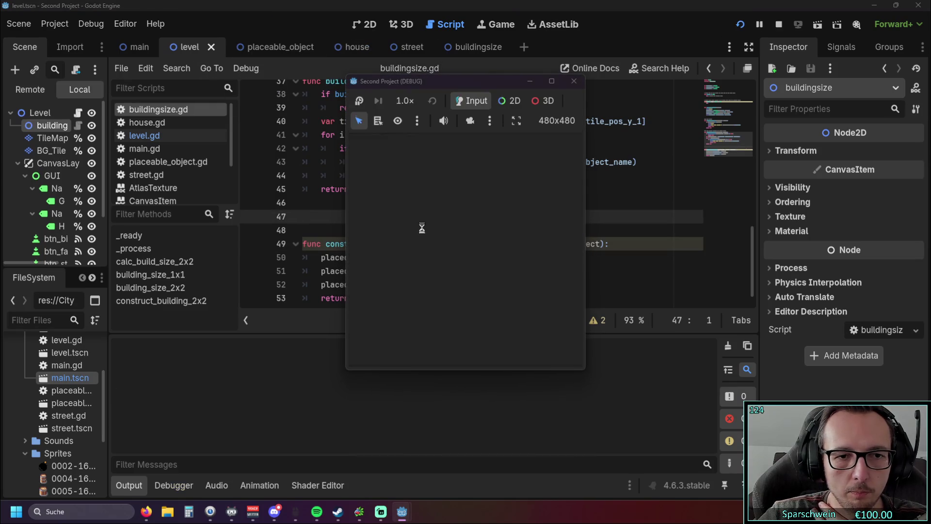
left_click(408, 350)
left_click(393, 193)
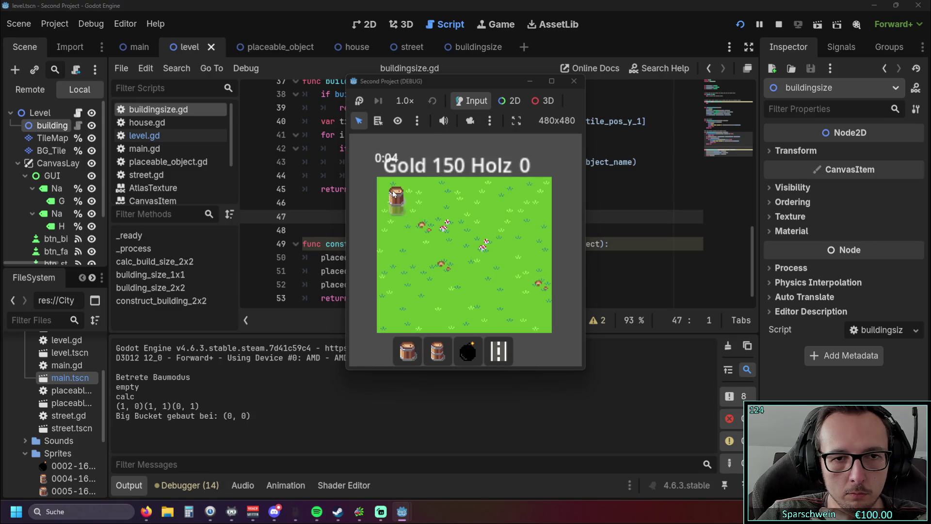
left_click(418, 190)
left_click(463, 190)
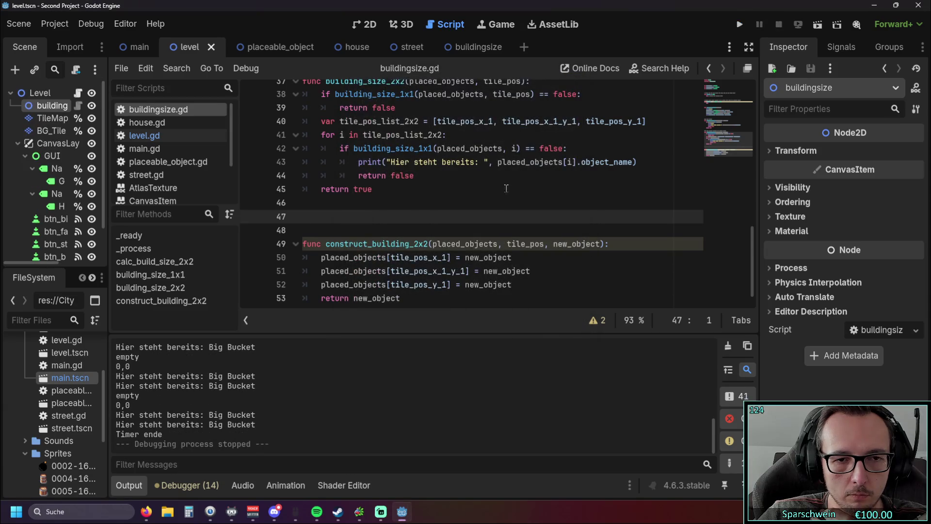
Step: Select the tile_pos parameter in the construct_building_2x2 signature
scroll(504, 194, "down", 1)
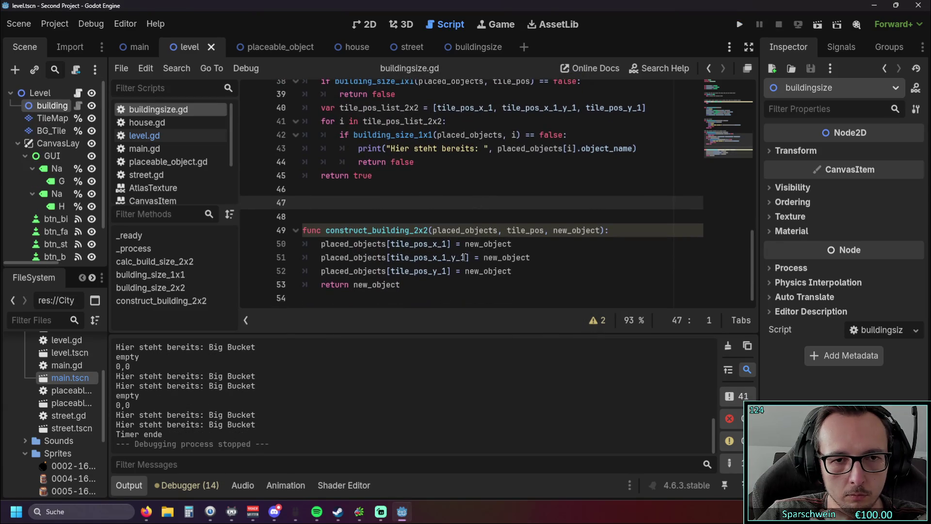
left_click(433, 280)
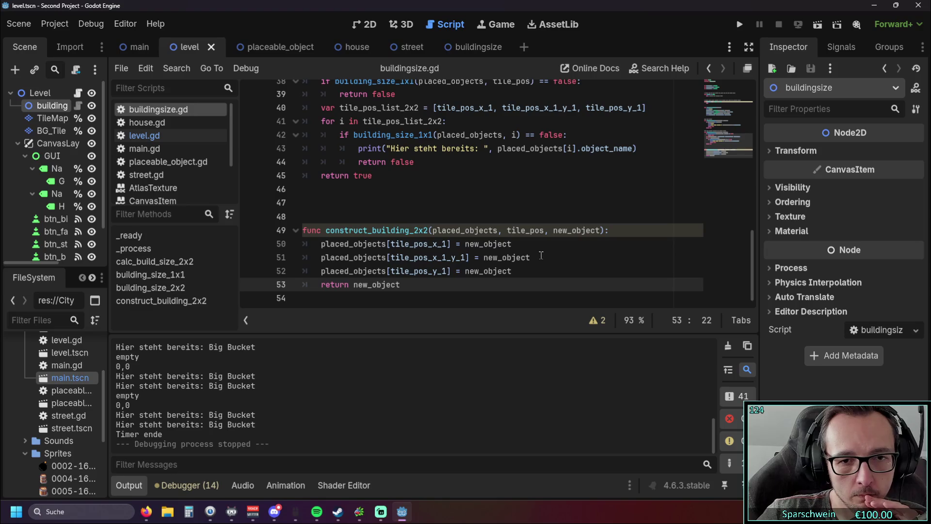
left_click_drag(545, 230, 501, 229)
Step: Remove tile_pos from construct_building_2x2's signature and from its call on level.gd line 217
key("BackSpace")
key("BackSpace")
left_click(456, 283)
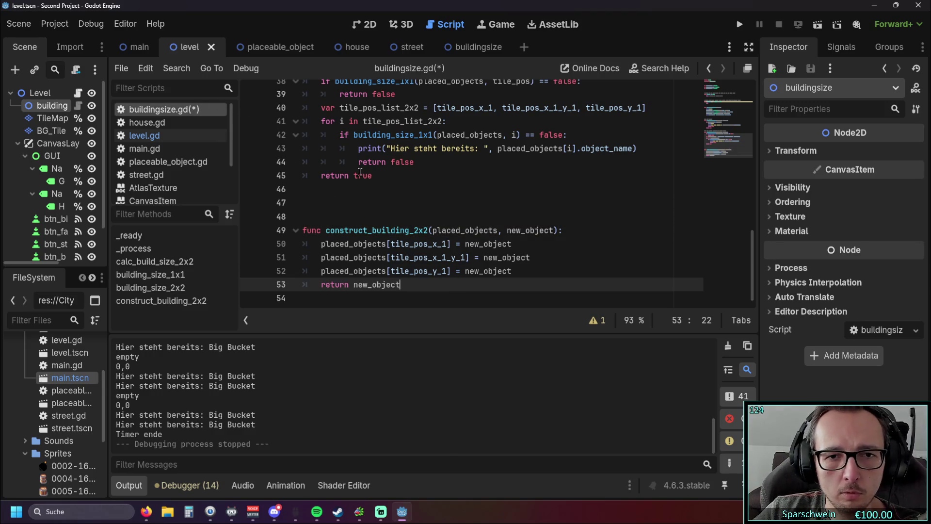
left_click(145, 135)
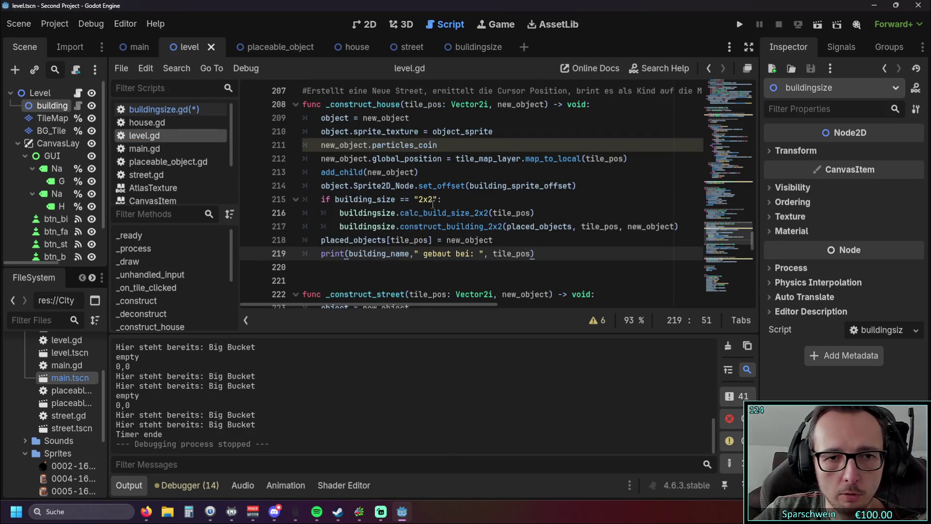
scroll(438, 202, "down", 5)
scroll(438, 202, "down", 8)
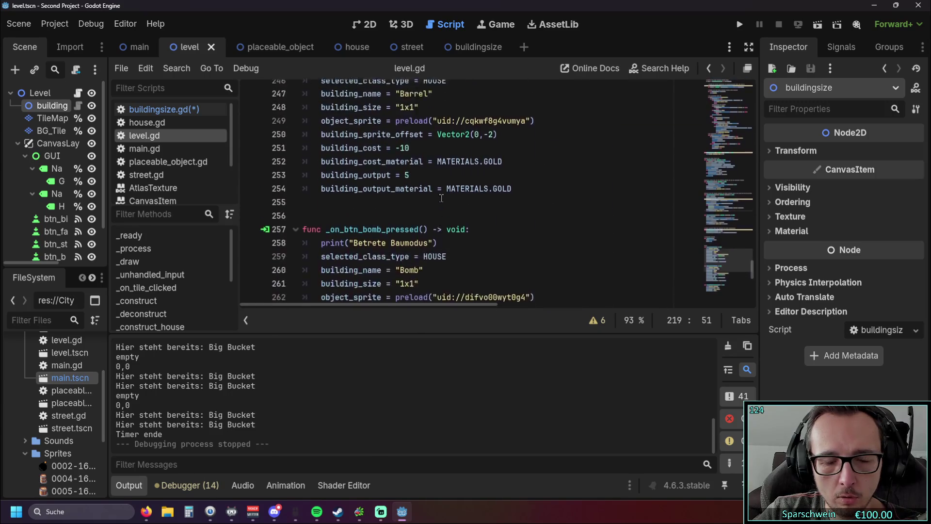
scroll(442, 199, "up", 12)
mouse_move(442, 199)
scroll(479, 186, "up", 2)
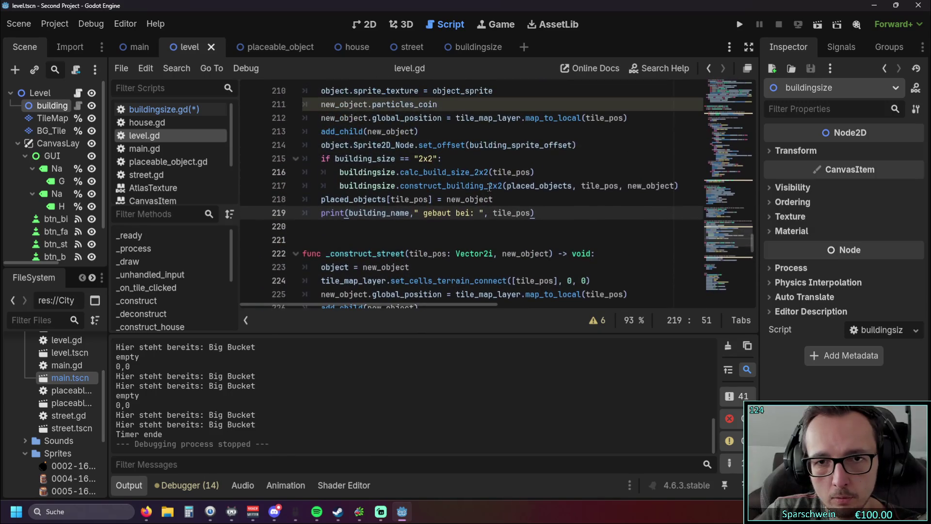
scroll(590, 224, "up", 1)
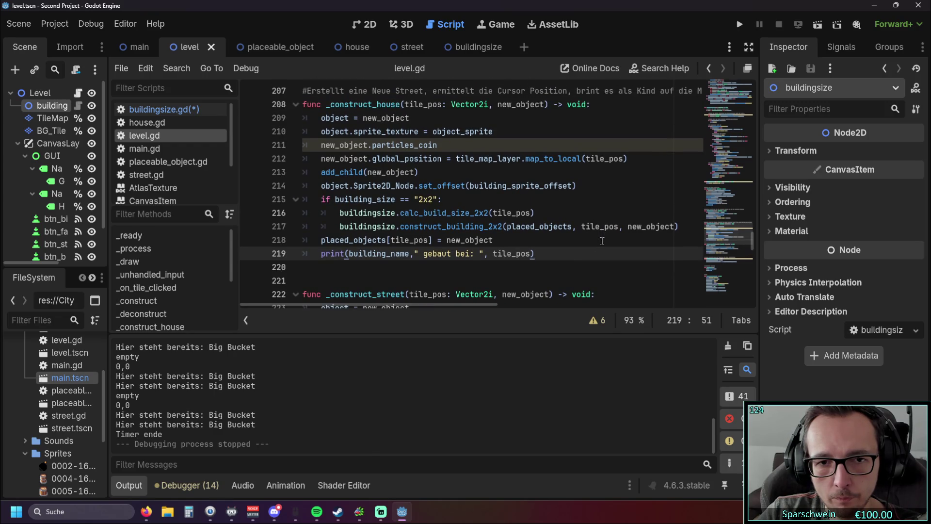
double_click(616, 227)
key("BackSpace")
key("BackSpace")
key("BackSpace")
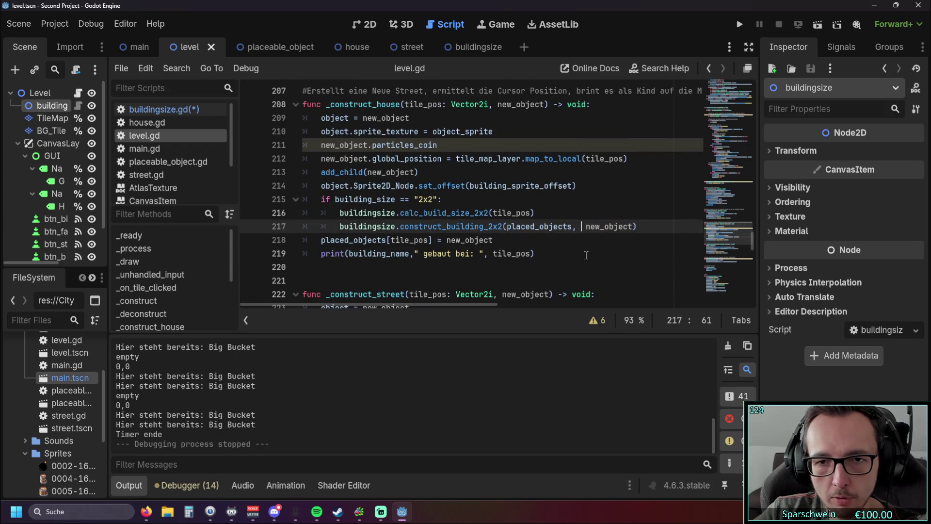
left_click(566, 271)
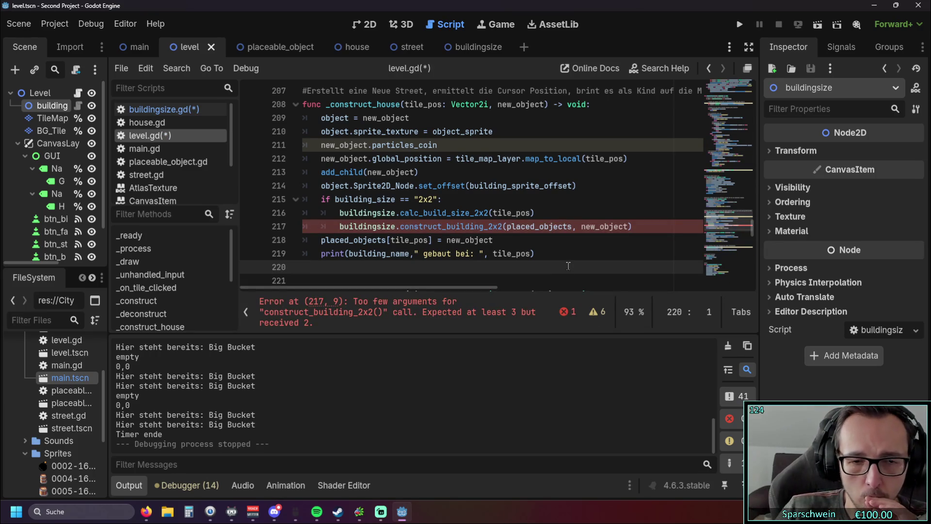
Step: Save the modified buildingsize.gd and level.gd scripts with Ctrl+S
left_click(461, 48)
left_click(156, 109)
key("ctrl+s")
left_click(155, 138)
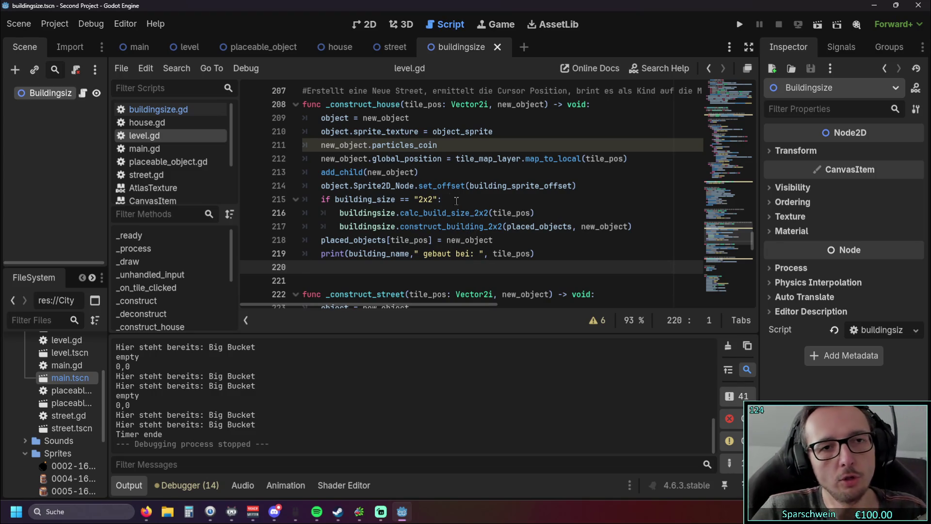
Step: Break at level.gd line 216, run the game, place a building, and step over to line 219
left_click(253, 213)
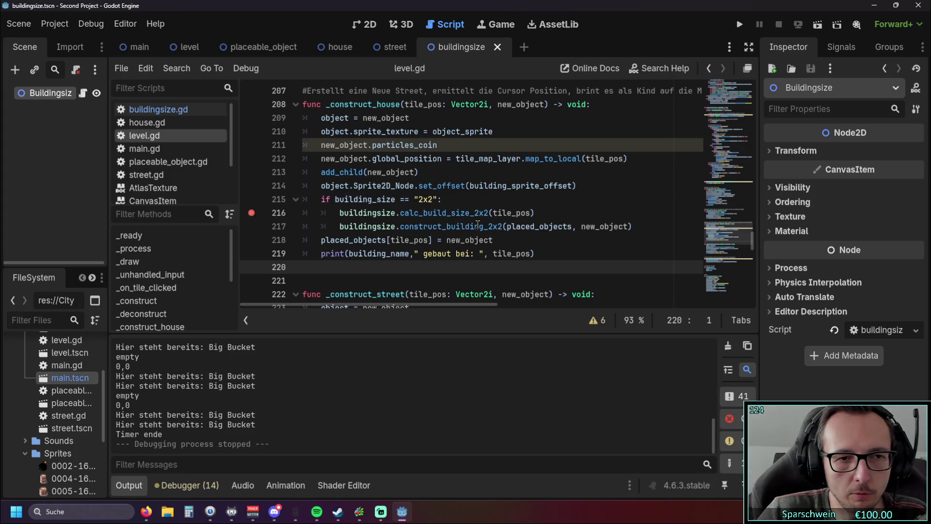
left_click(739, 24)
left_click(410, 354)
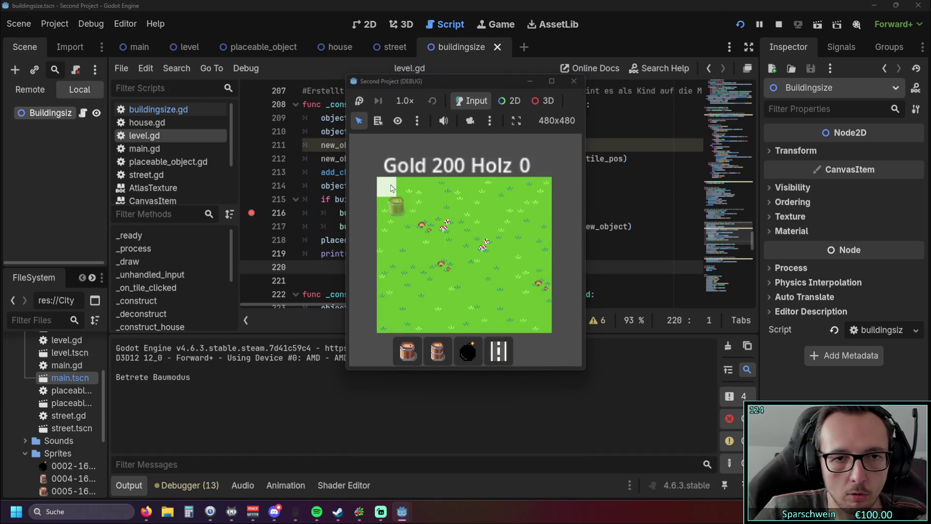
left_click(386, 183)
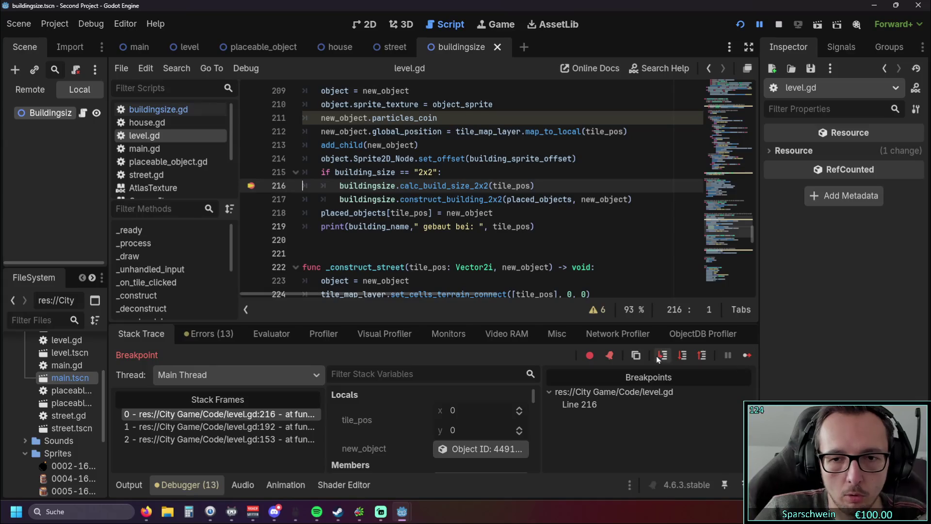
left_click(682, 356)
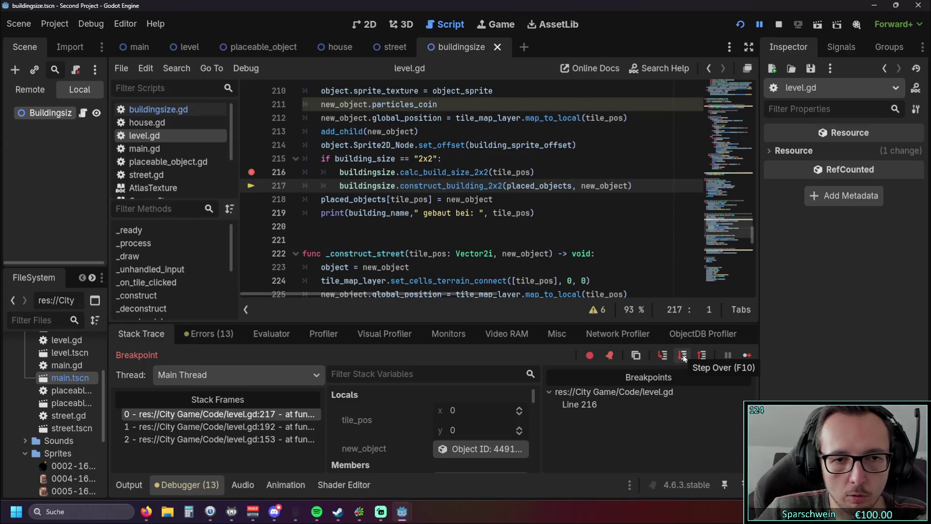
left_click(683, 356)
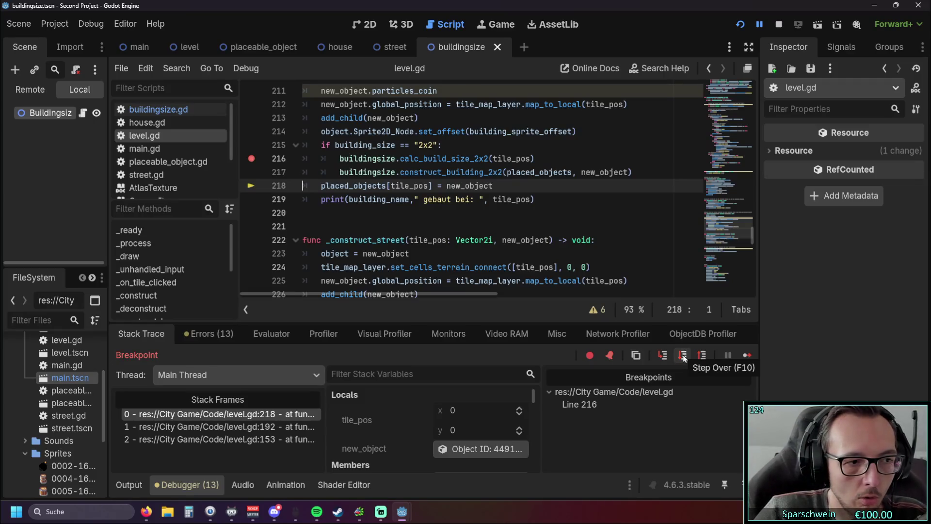
left_click(683, 356)
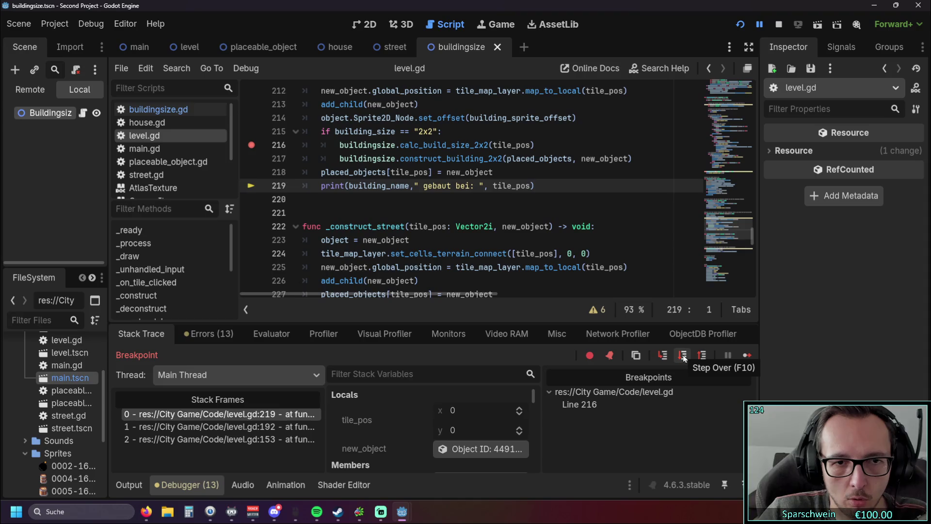
Step: Select the whole placed_objects assignment on line 218
left_click(449, 242)
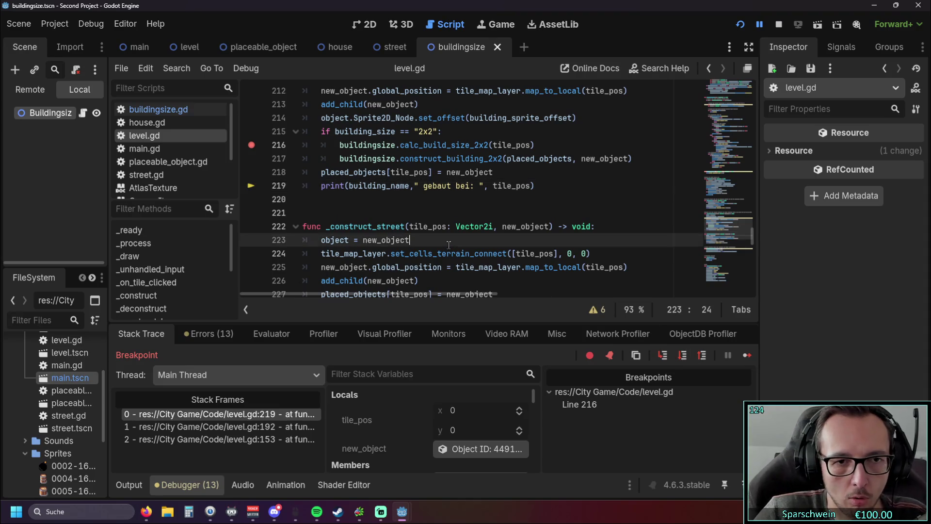
scroll(449, 247, "up", 1)
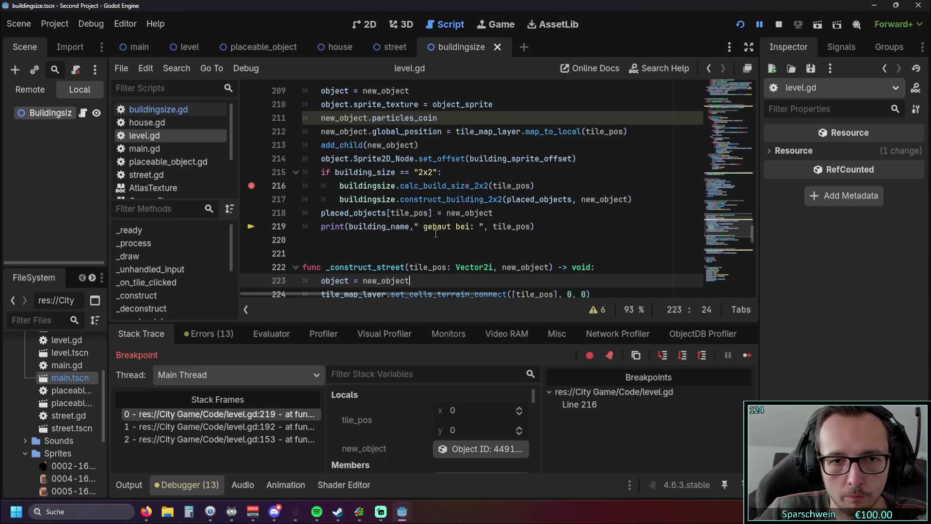
scroll(442, 234, "up", 1)
scroll(442, 235, "down", 1)
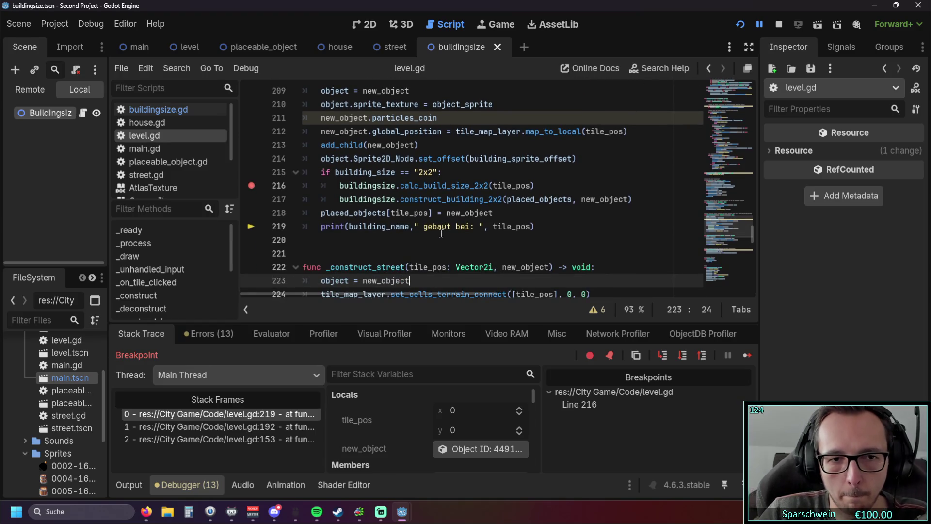
left_click_drag(321, 213, 493, 213)
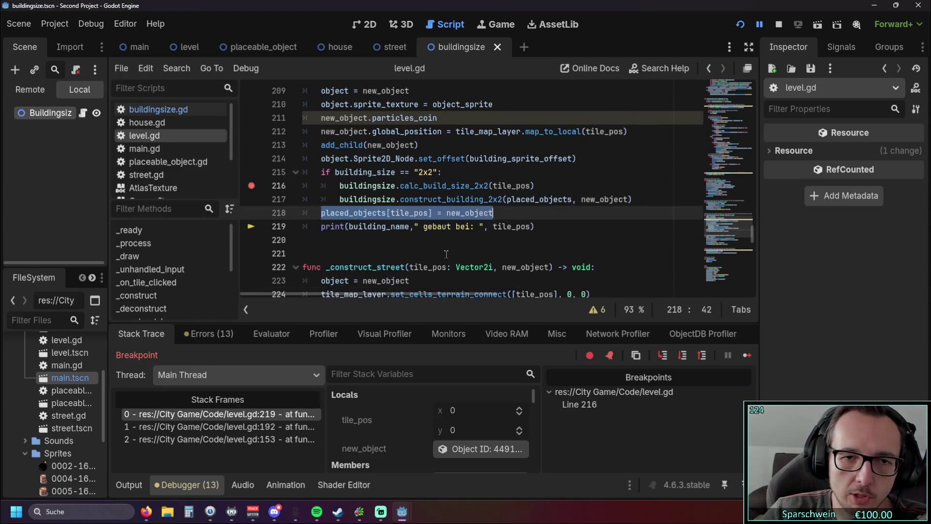
left_click(446, 254)
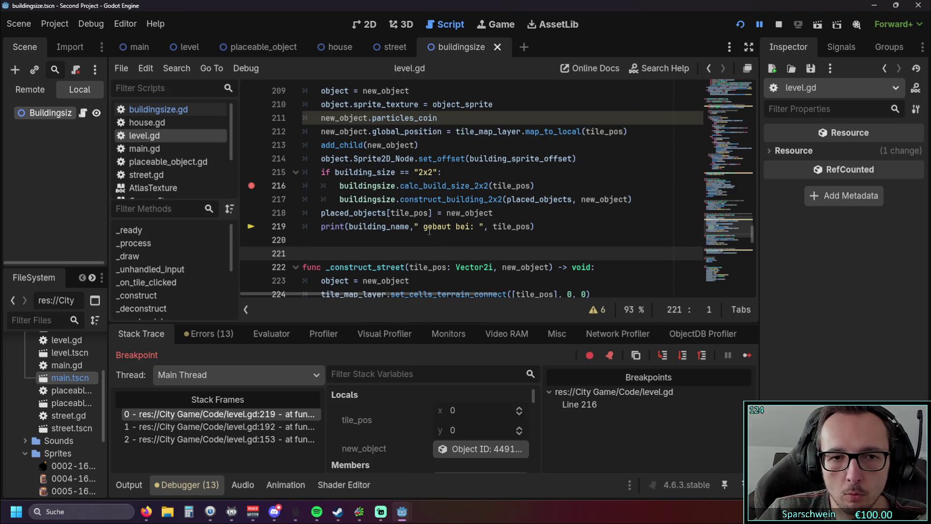
left_click_drag(493, 214, 278, 216)
key("ctrl+c")
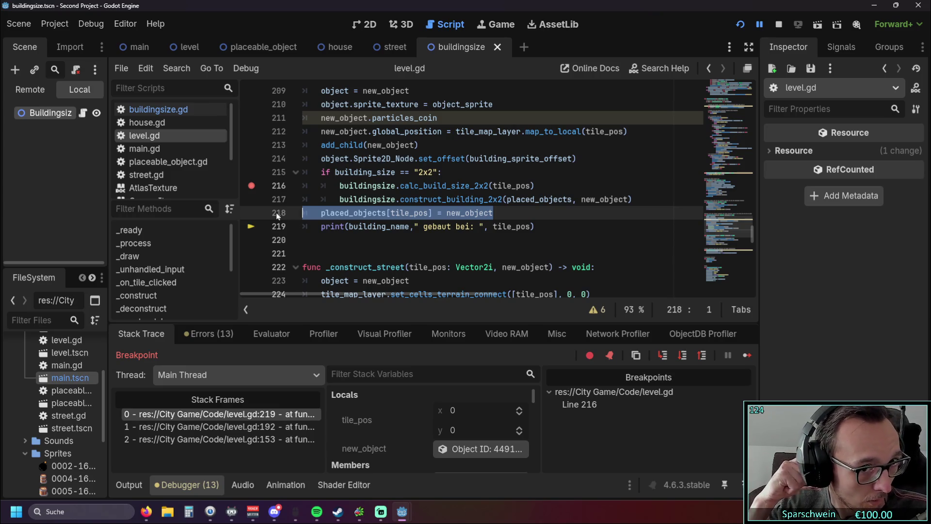
Step: Delete the placed_objects assignment on line 218 along with its leftover empty line
scroll(388, 197, "up", 1)
scroll(394, 198, "down", 1)
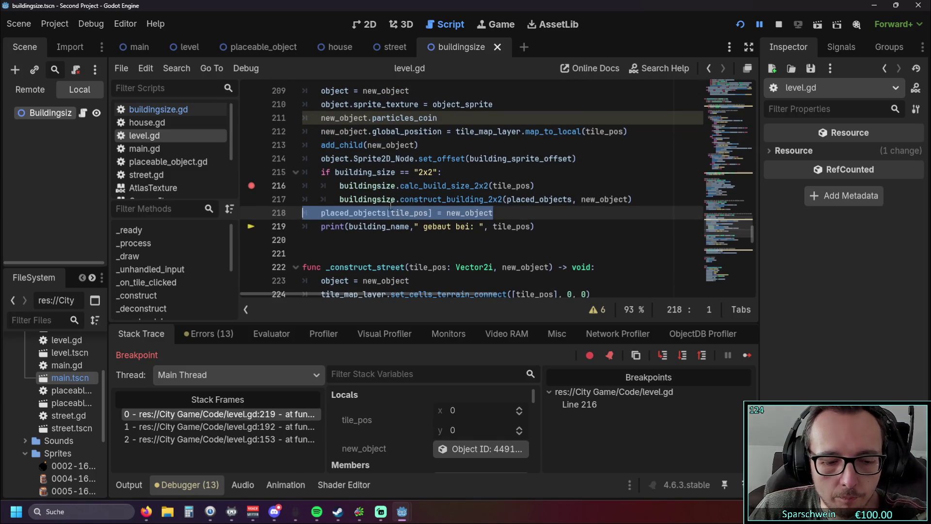
key("BackSpace")
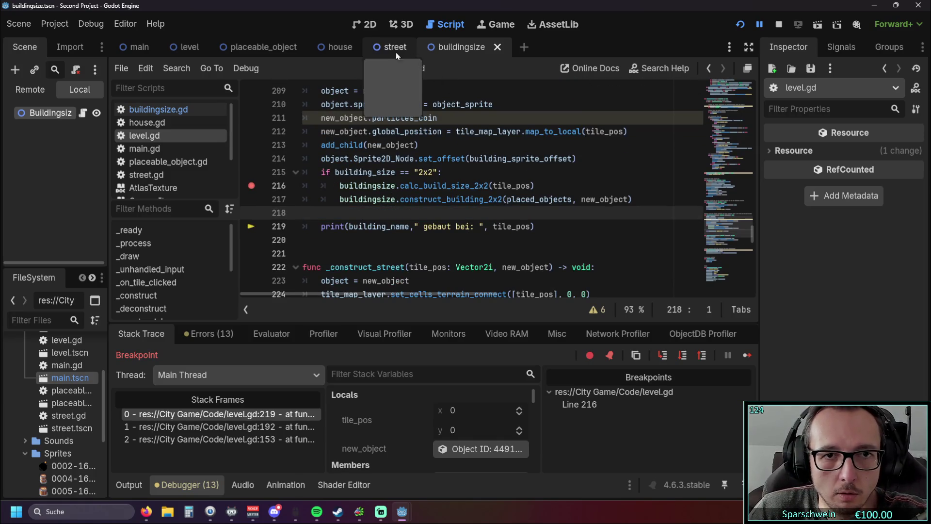
key("BackSpace")
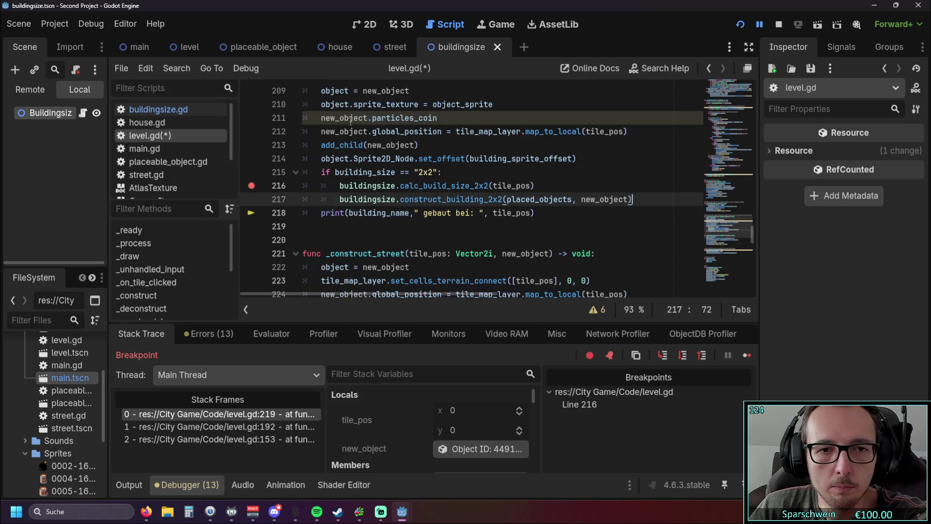
Step: In buildingsize.gd, add an empty first line inside construct_building_2x2's body
left_click(391, 47)
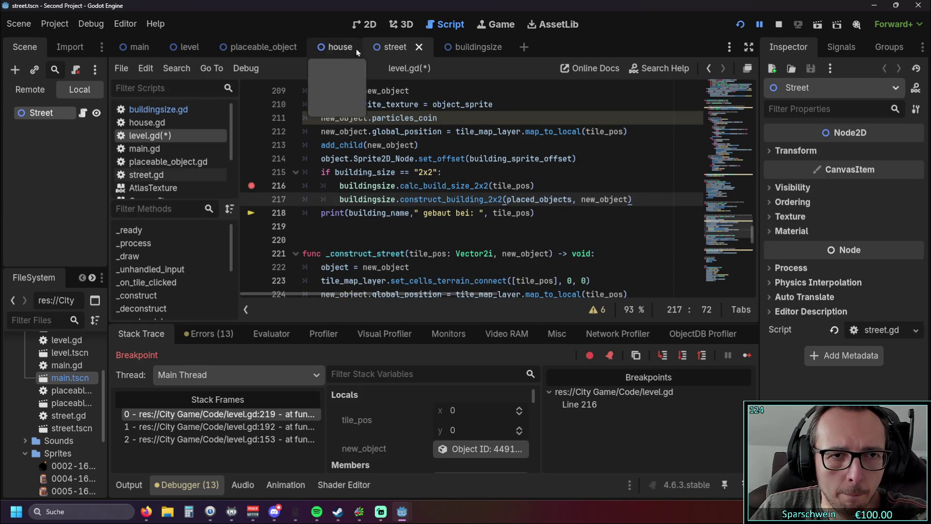
left_click(155, 109)
scroll(424, 203, "down", 1)
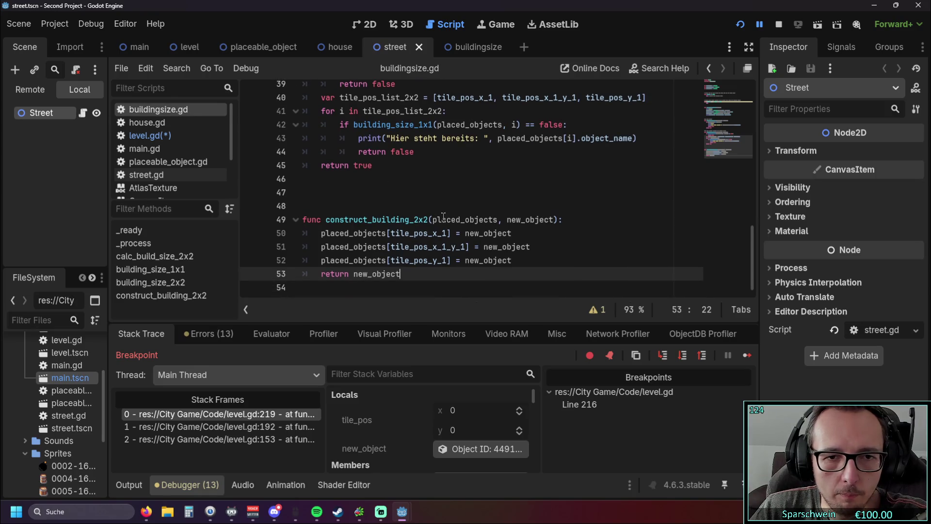
left_click(571, 222)
key("Return")
scroll(437, 228, "down", 1)
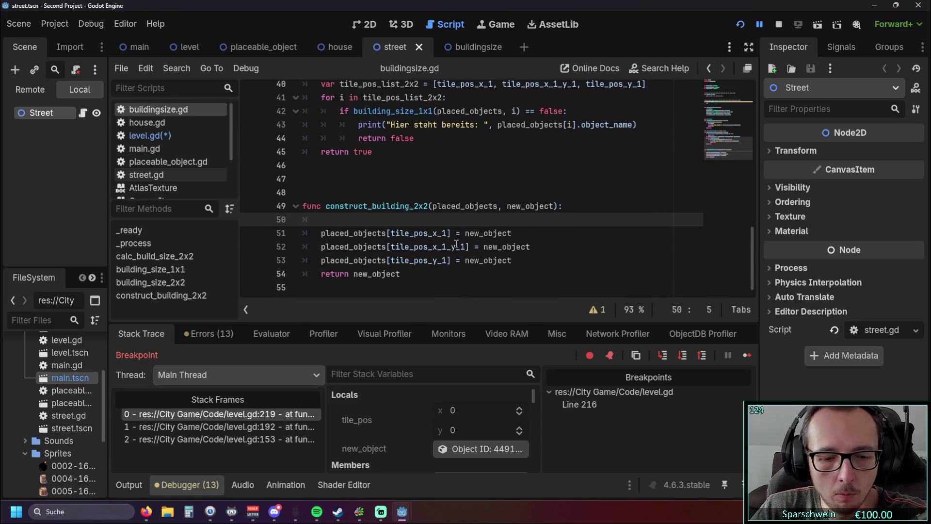
Step: Insert blank lines above construct_building_2x2, leaving the caret on blank line 48
mouse_move(350, 237)
left_click(341, 179)
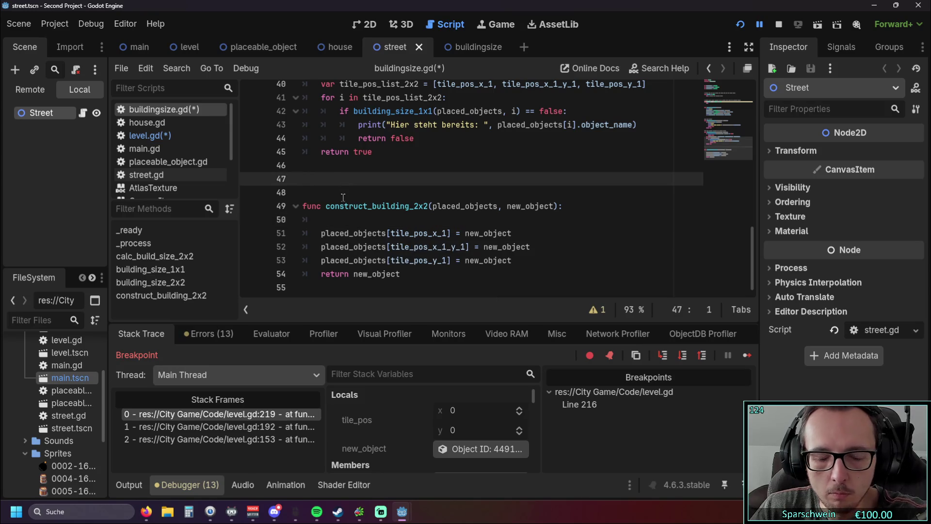
key("Return")
key("Return")
left_click(311, 194)
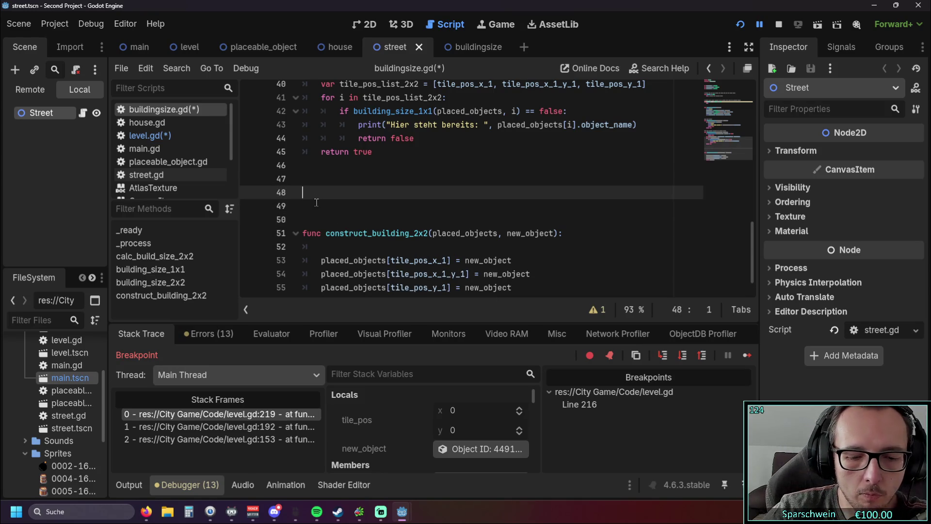
type("f")
key("BackSpace")
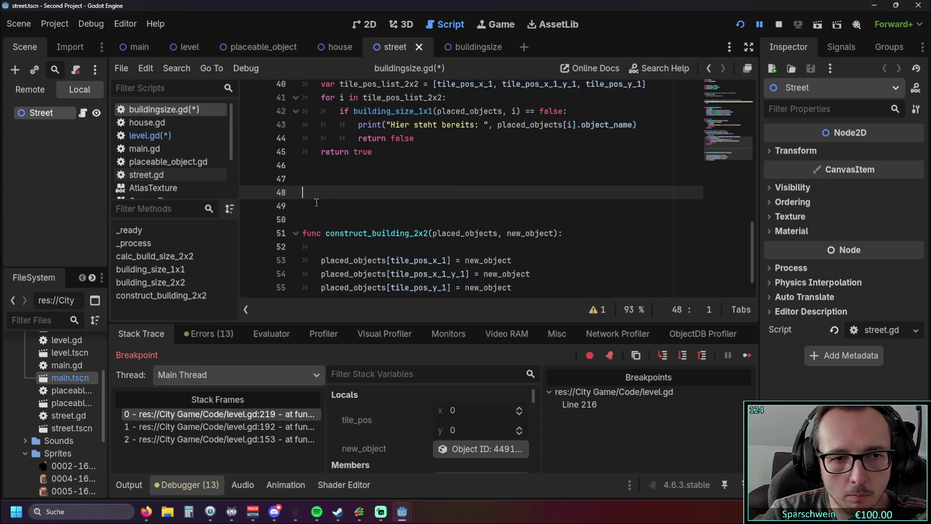
scroll(330, 208, "down", 1)
scroll(334, 206, "up", 9)
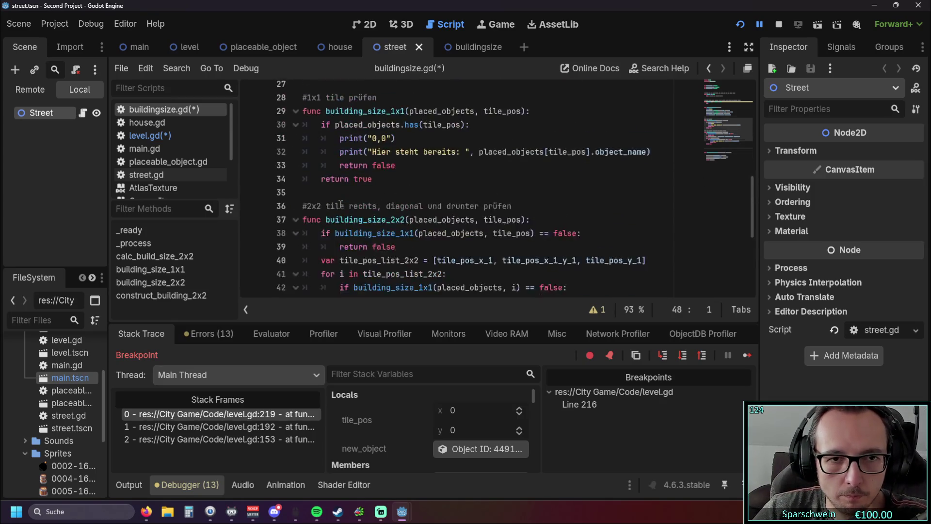
scroll(341, 204, "down", 9)
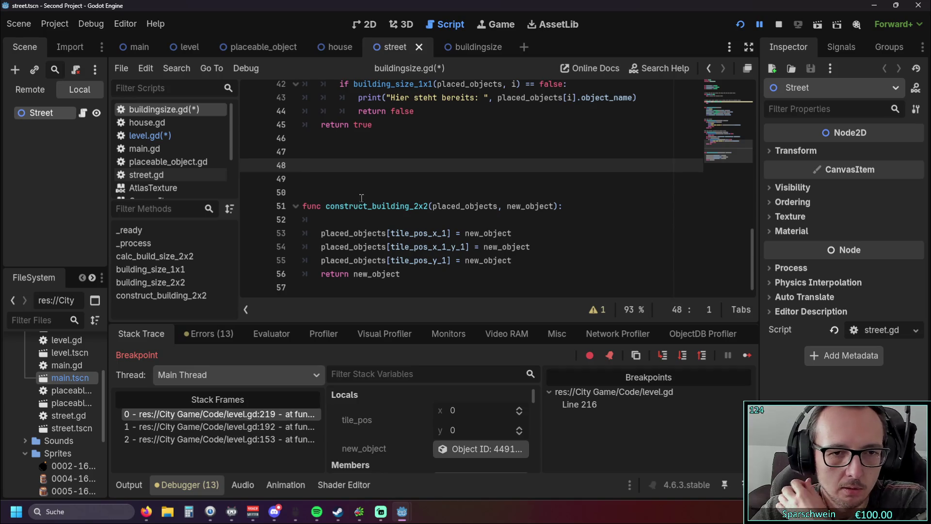
left_click(357, 222)
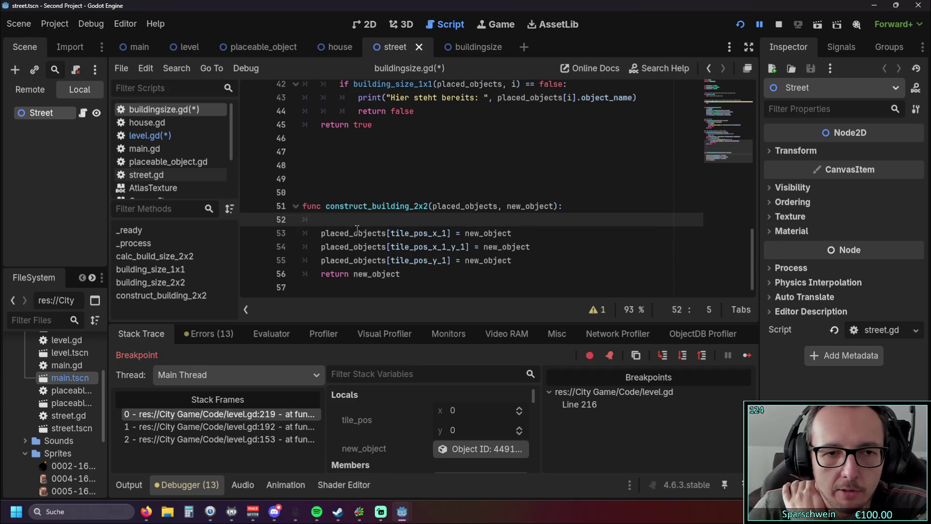
left_click(350, 177)
left_click(332, 168)
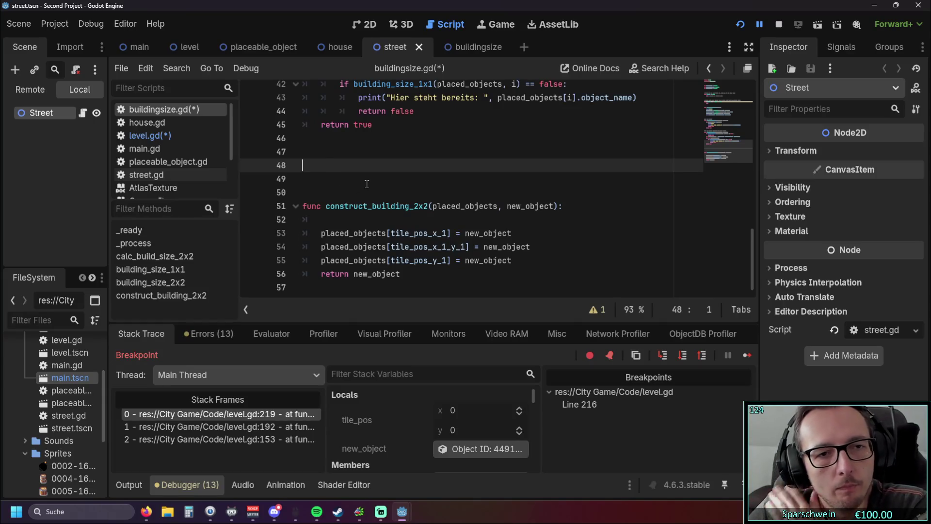
Step: On line 48, build a new func with the copied 2x2 signature and the single-tile assignment body
type("func")
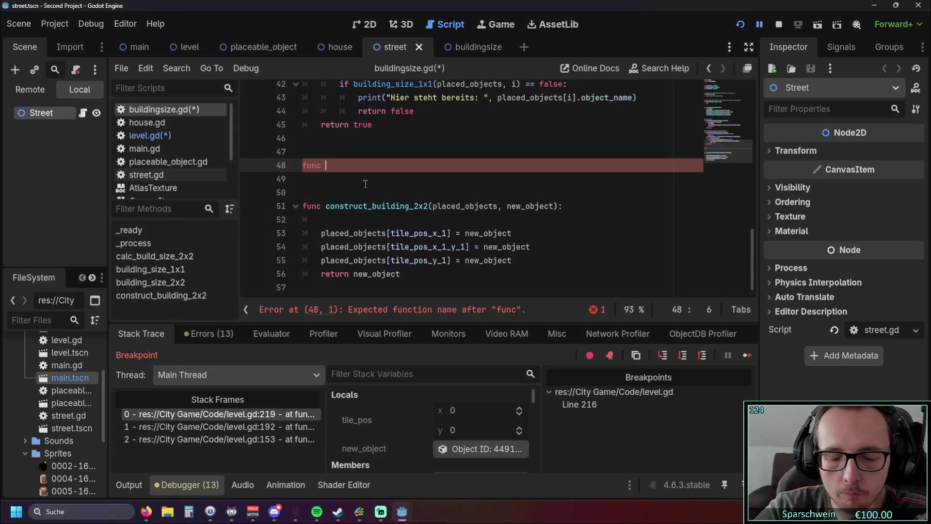
key("Return")
key("ctrl+v")
left_click_drag(326, 221, 570, 223)
key("ctrl+c")
left_click(344, 167)
key("ctrl+v")
Step: Rename the copied function from construct_building_2x2 to construct_building_1x1
left_click(482, 249)
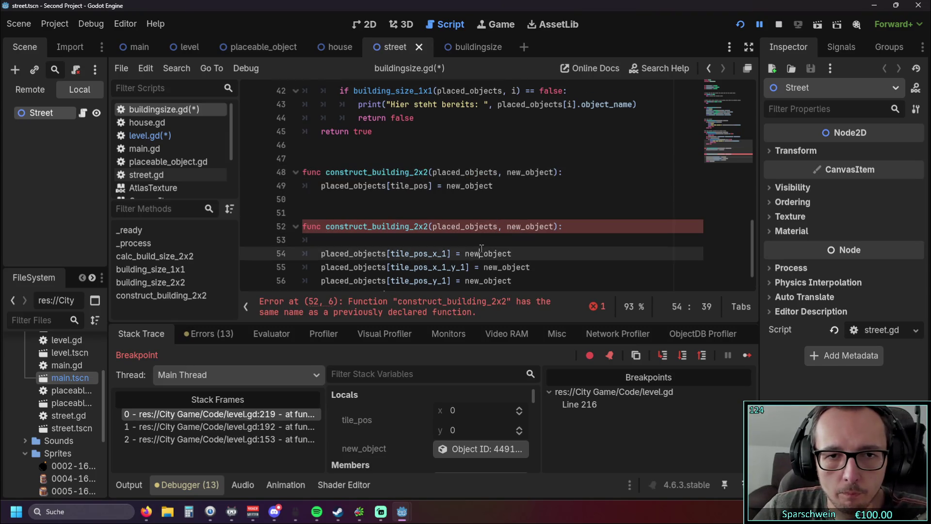
scroll(422, 218, "down", 1)
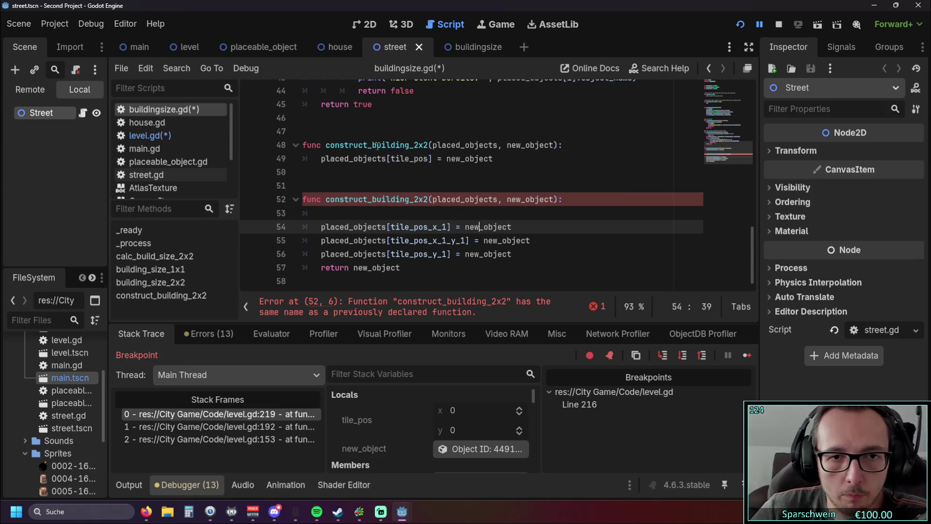
left_click(423, 145)
key("BackSpace")
key("BackSpace")
key("BackSpace")
type("1x1")
left_click(440, 184)
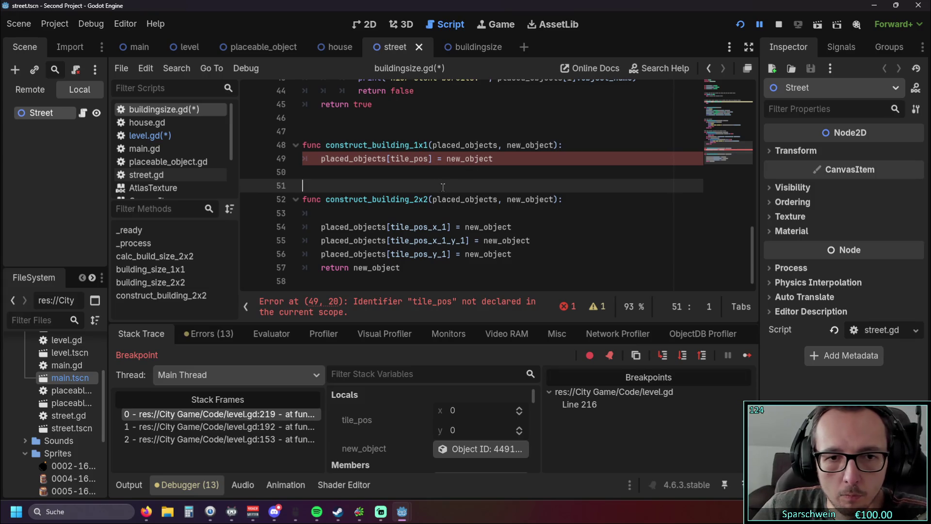
scroll(436, 196, "up", 3)
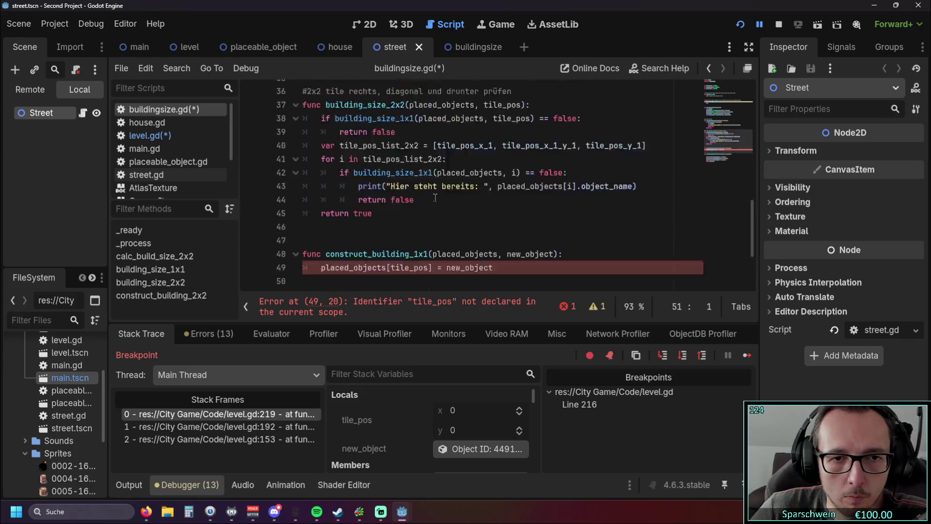
Step: Declare 'var tile_pos : Vector2i' on line 4 of buildingsize.gd, picking Vector2i from autocomplete
scroll(435, 198, "up", 12)
left_click(344, 142)
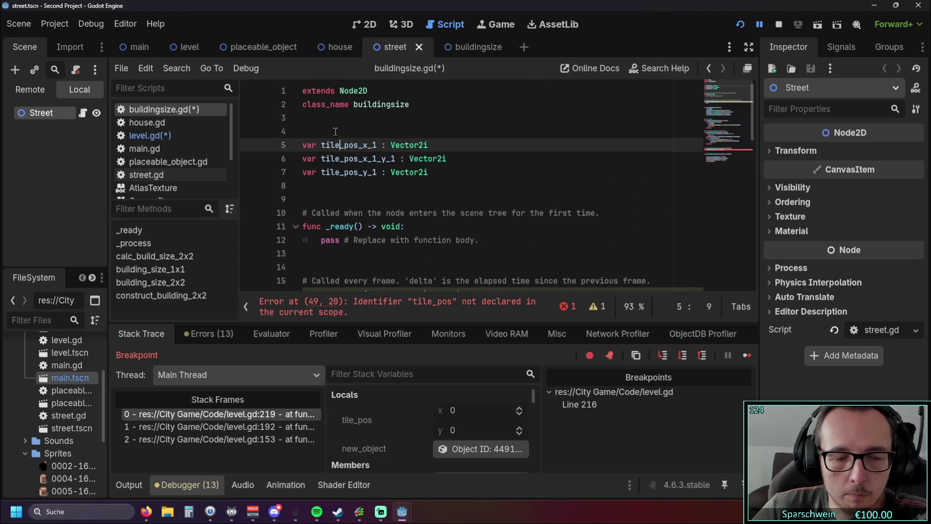
left_click(336, 131)
type("var")
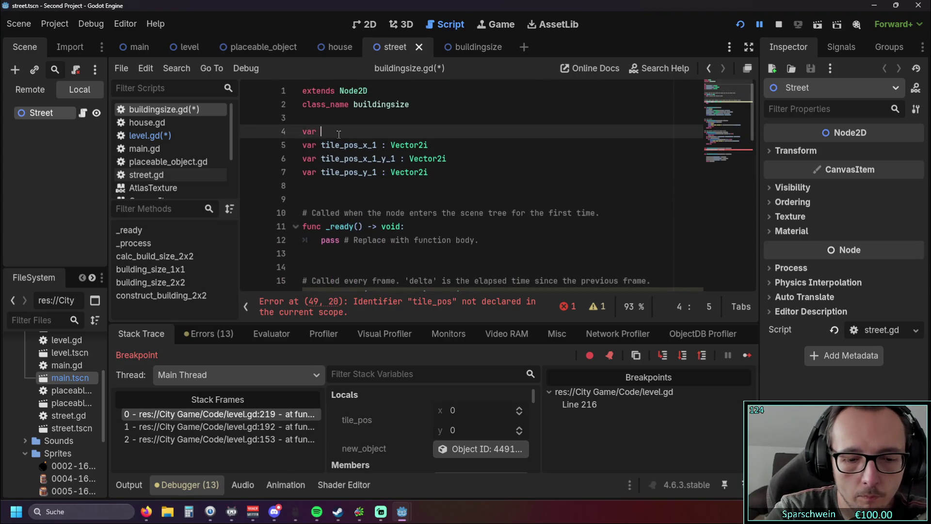
type("tile_pos")
key("BackSpace")
key("BackSpace")
key("BackSpace")
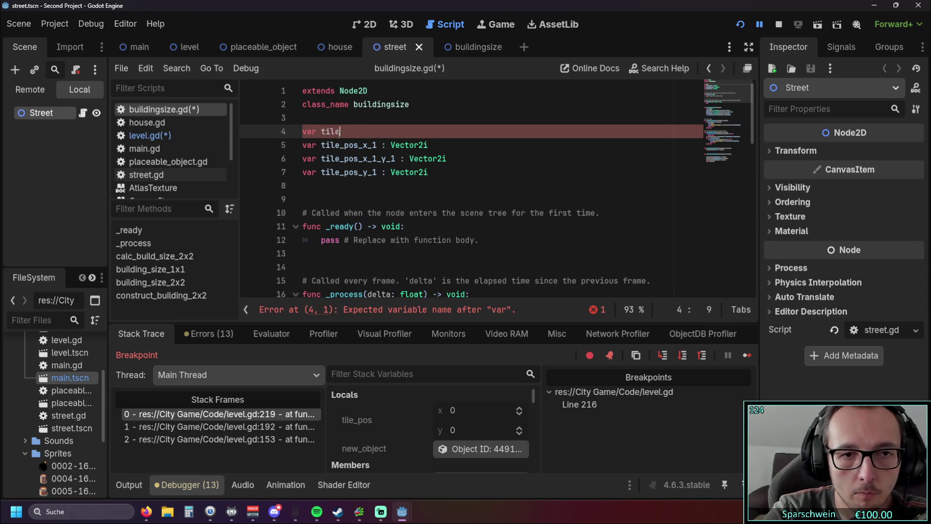
type("_pos ")
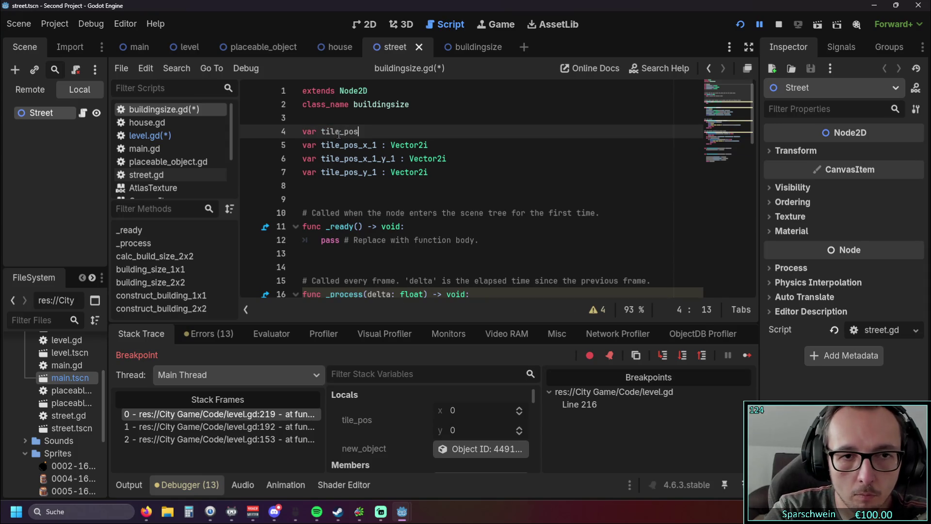
type(": Vec")
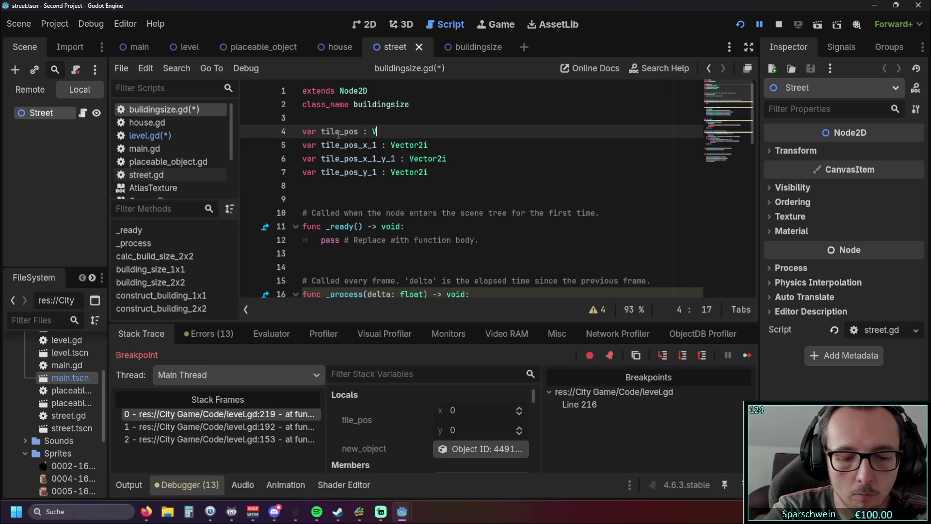
key("Down")
key("Return")
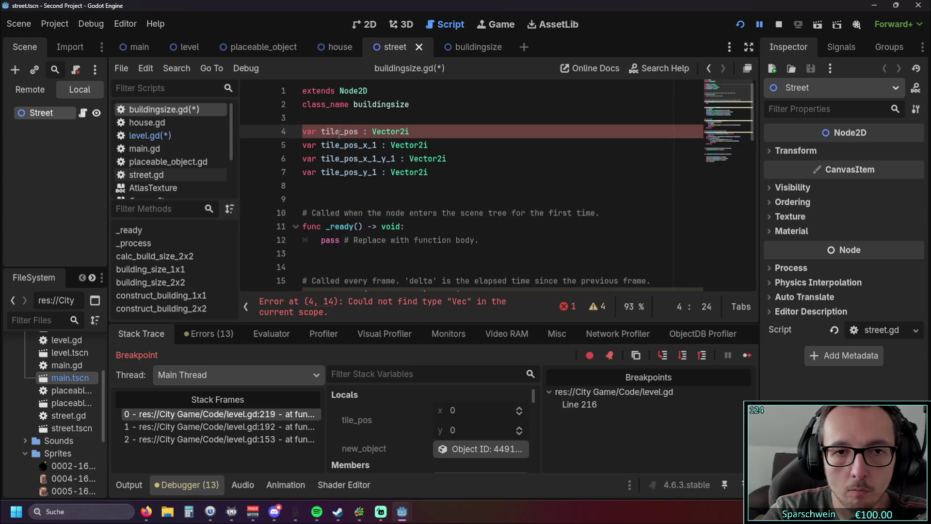
scroll(369, 153, "down", 8)
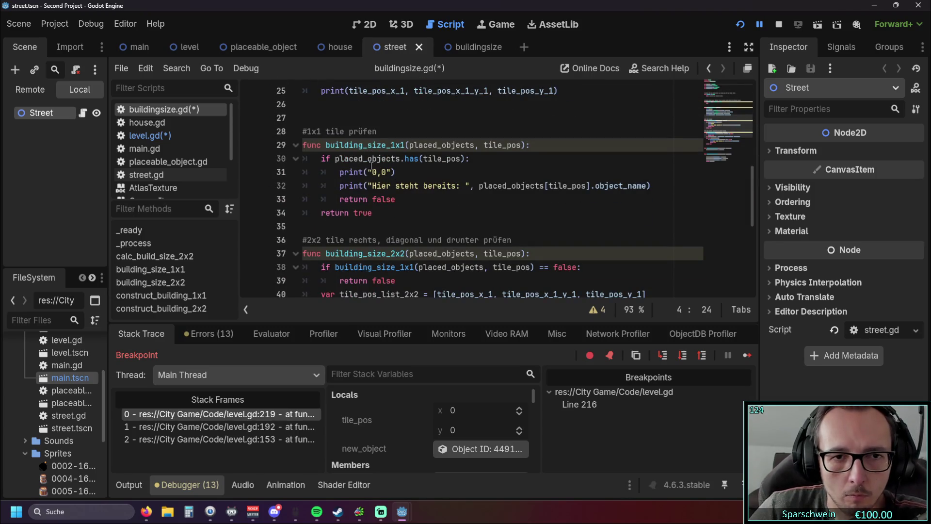
scroll(421, 190, "up", 3)
scroll(421, 188, "up", 1)
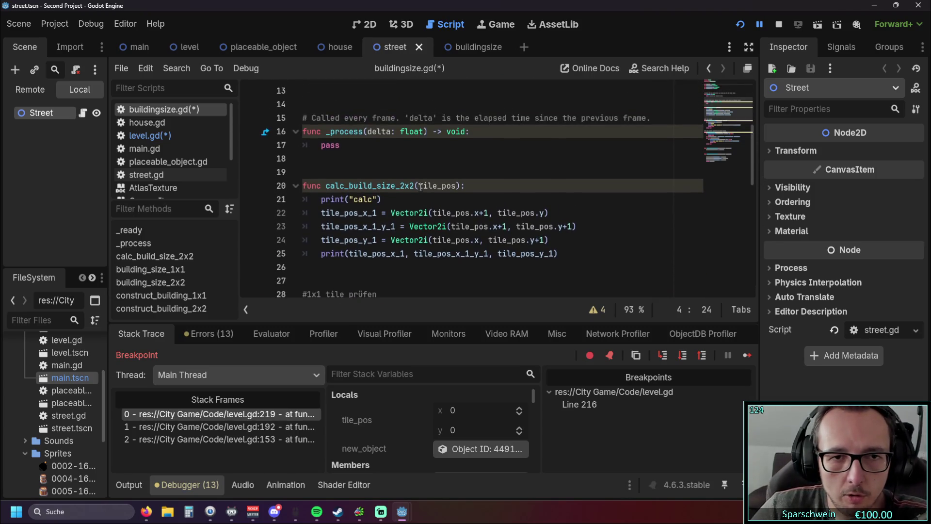
scroll(327, 217, "down", 1)
scroll(340, 204, "up", 2)
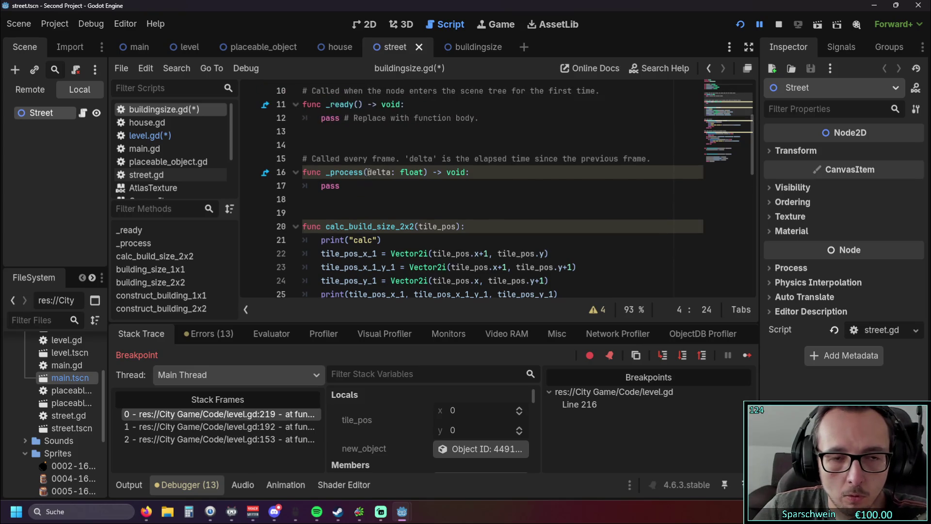
scroll(368, 173, "down", 3)
scroll(371, 175, "up", 6)
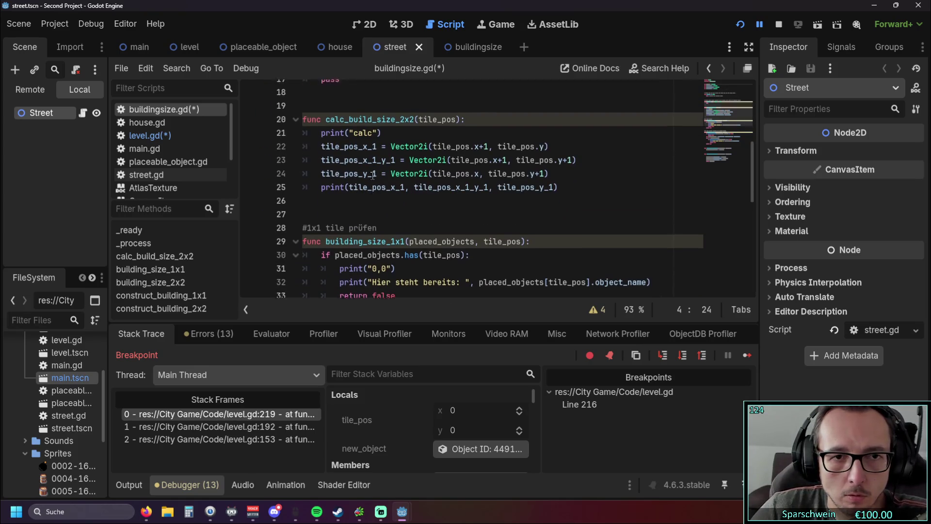
scroll(373, 177, "down", 6)
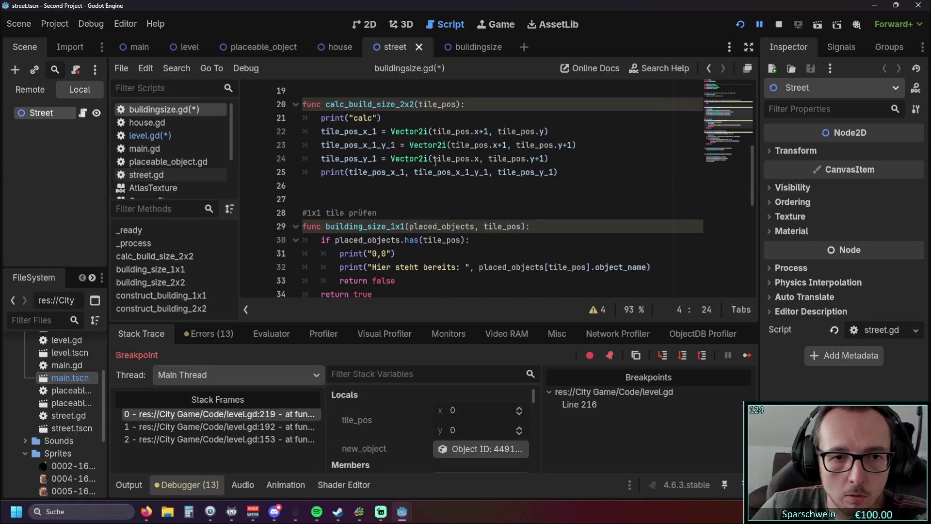
scroll(437, 166, "up", 2)
scroll(437, 166, "up", 4)
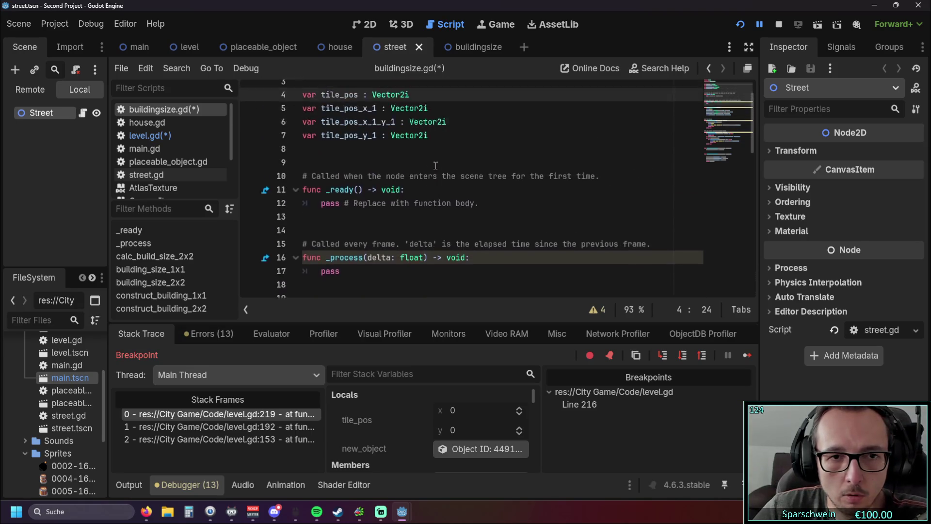
scroll(436, 166, "down", 6)
scroll(436, 166, "down", 8)
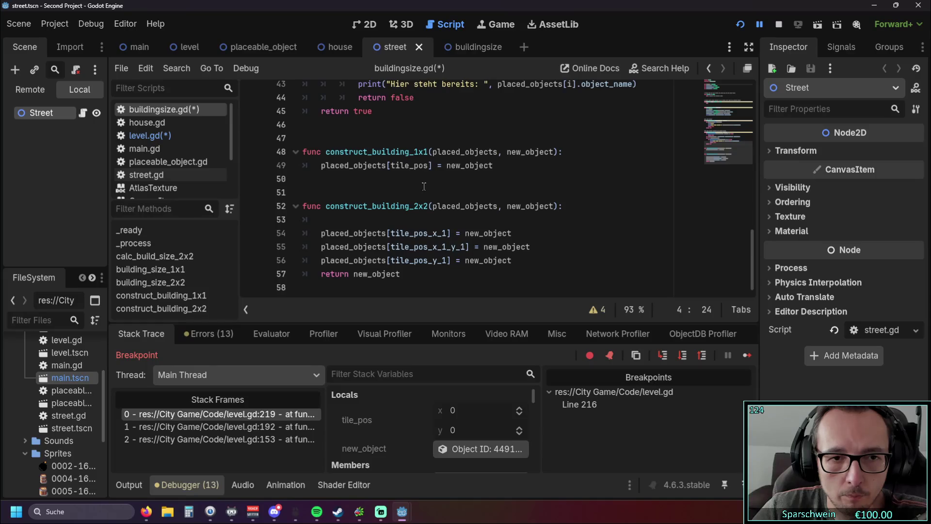
left_click_drag(326, 152, 428, 154)
key("ctrl+c")
left_click(327, 221)
key("ctrl+v")
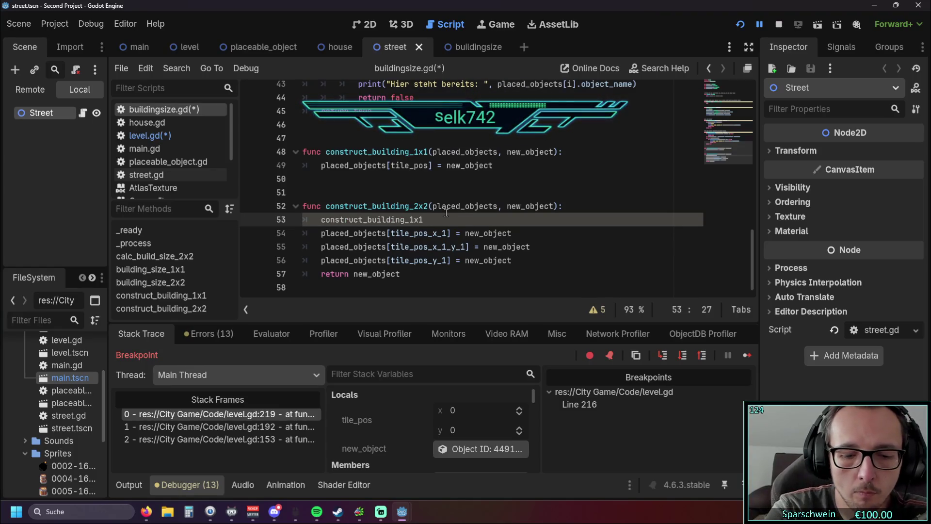
type("()")
left_click(436, 178)
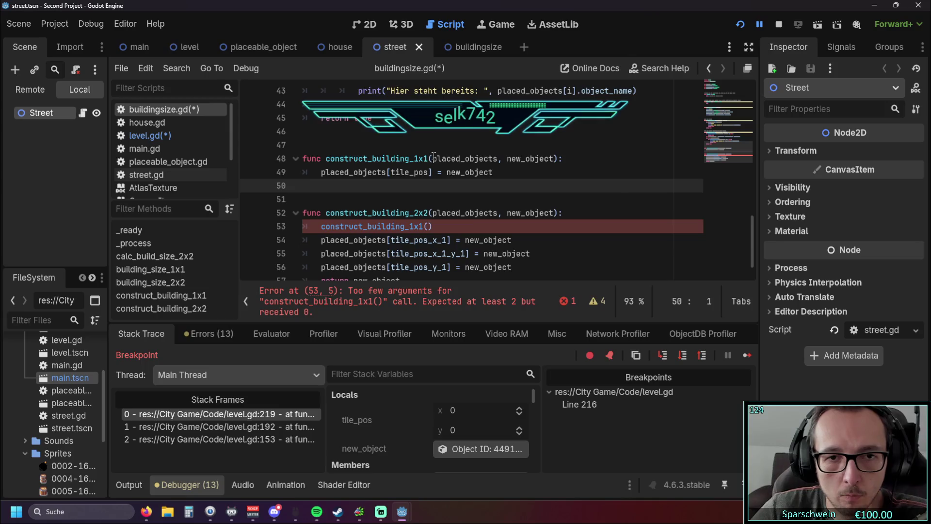
left_click_drag(432, 159, 553, 162)
key("ctrl+c")
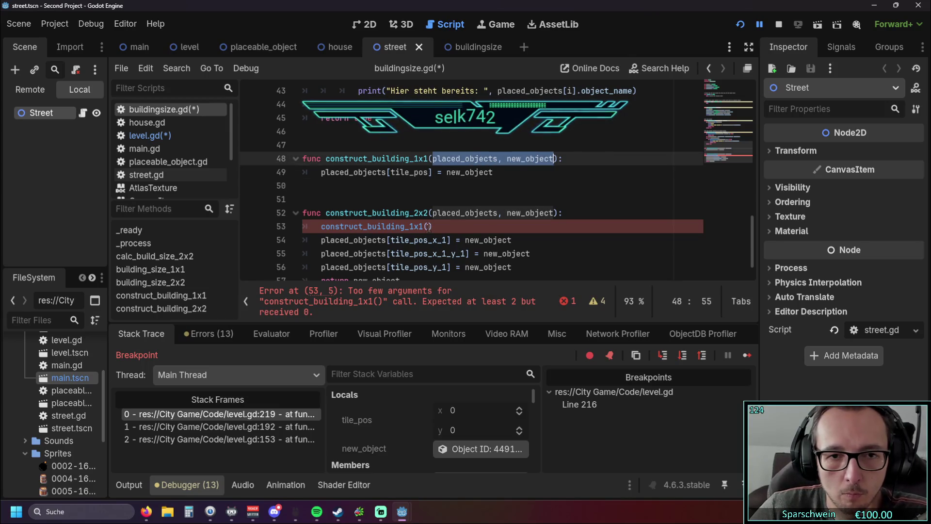
left_click(427, 227)
key("ctrl+v")
left_click(605, 214)
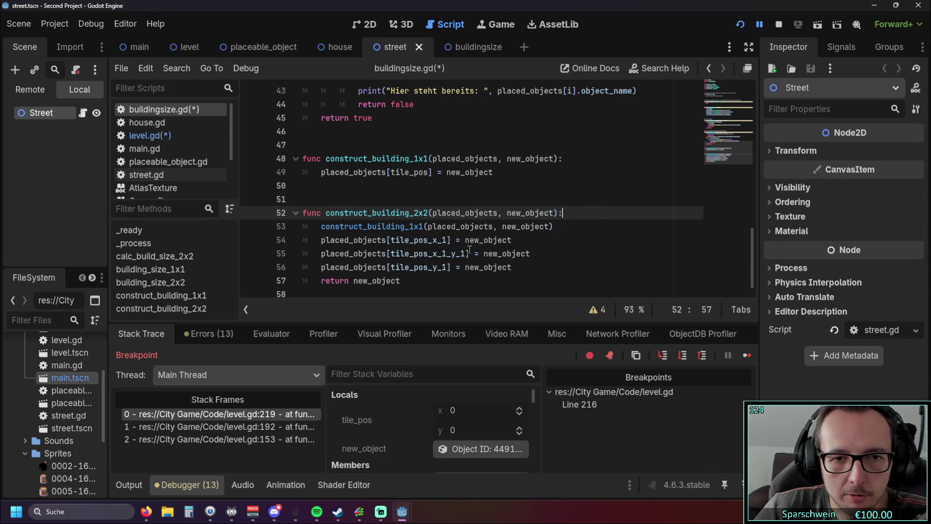
scroll(451, 241, "up", 1)
scroll(476, 239, "down", 1)
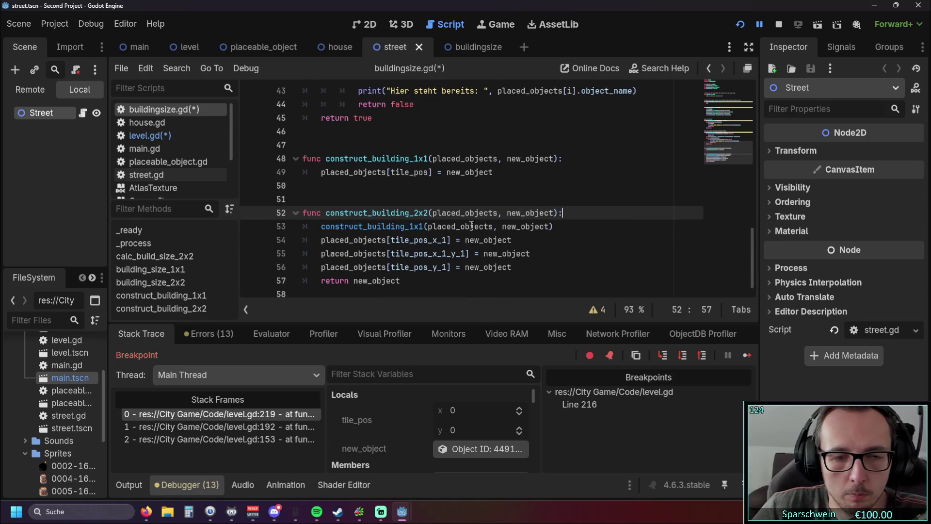
scroll(472, 225, "up", 11)
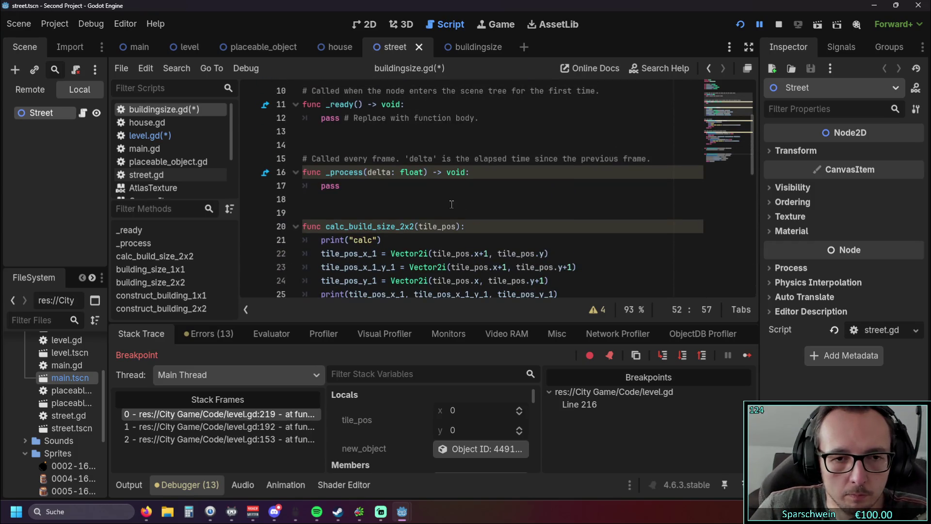
Step: Rename the line 4 variable from tile_pos to click_pos
scroll(452, 204, "up", 1)
scroll(452, 204, "up", 2)
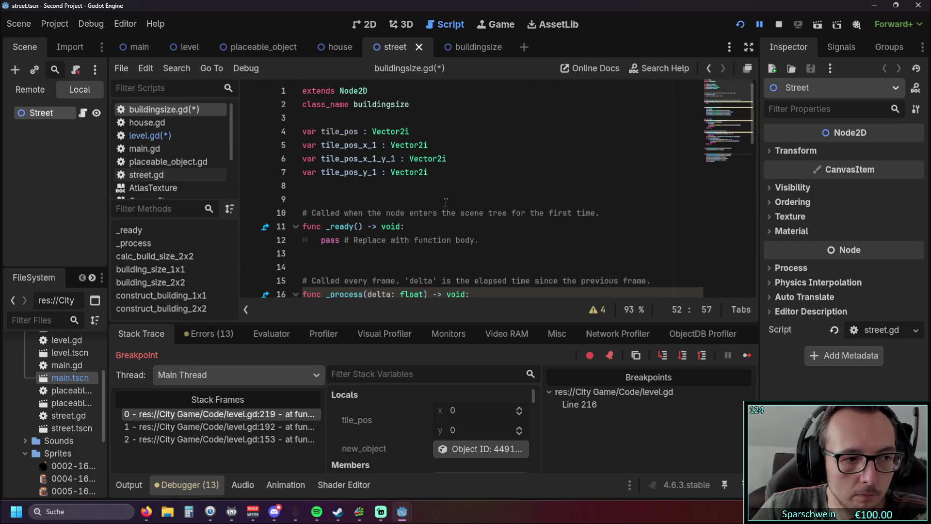
left_click_drag(340, 131, 321, 131)
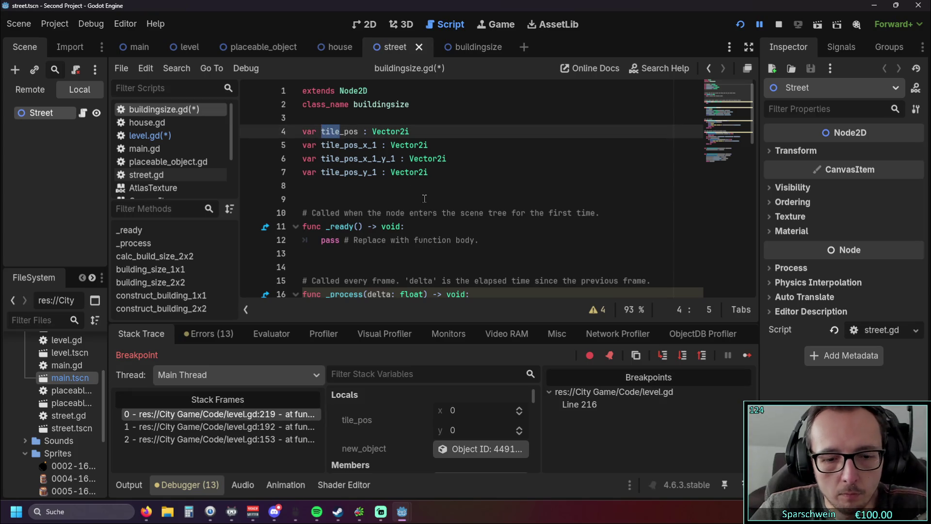
type("click")
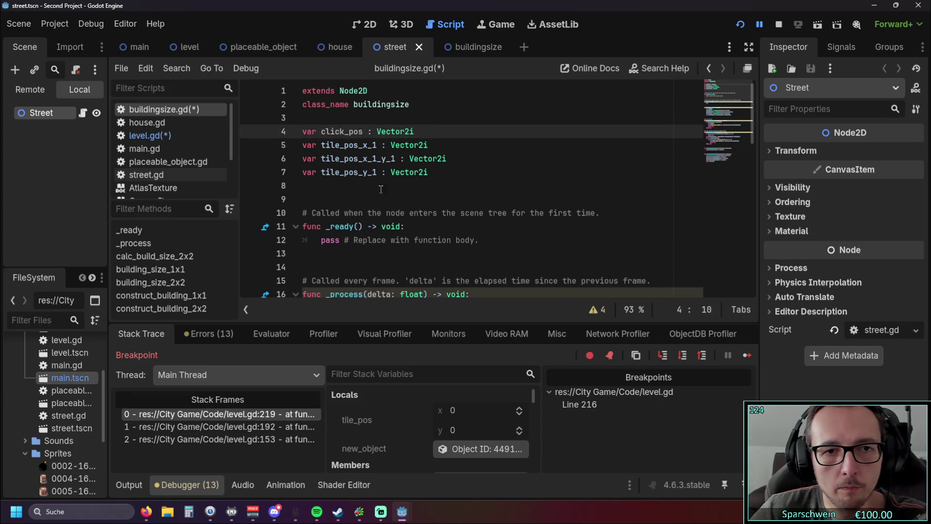
left_click(367, 212)
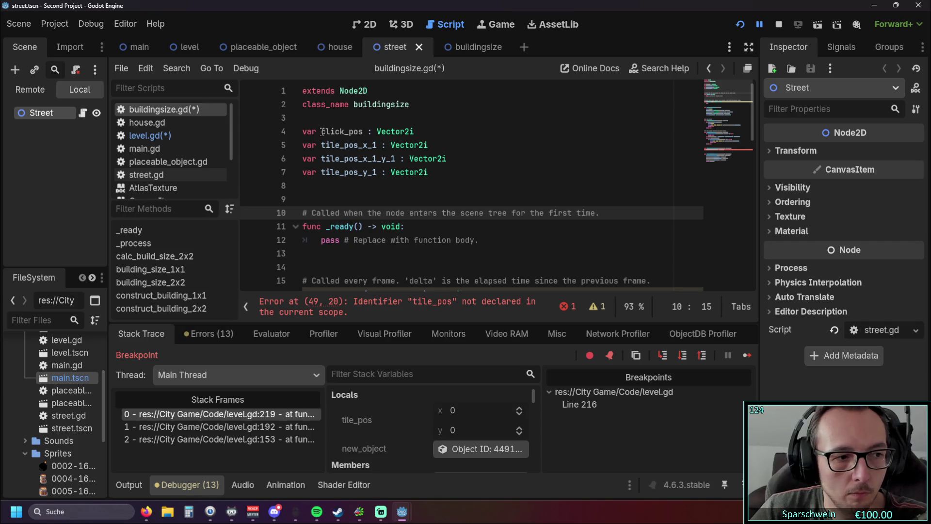
scroll(408, 168, "down", 9)
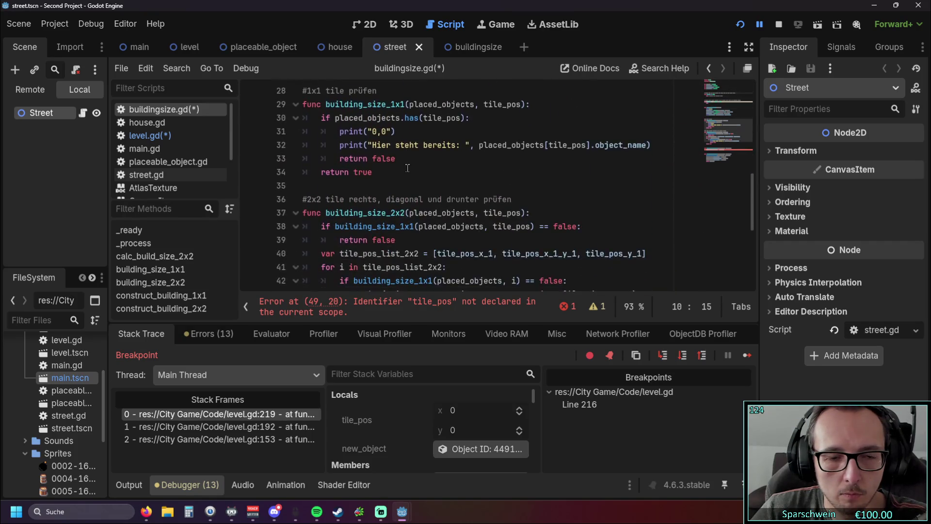
scroll(407, 168, "up", 9)
left_click_drag(321, 131, 363, 132)
Step: Replace tile_pos with click_pos on line 49 inside construct_building_1x1
left_click(411, 306)
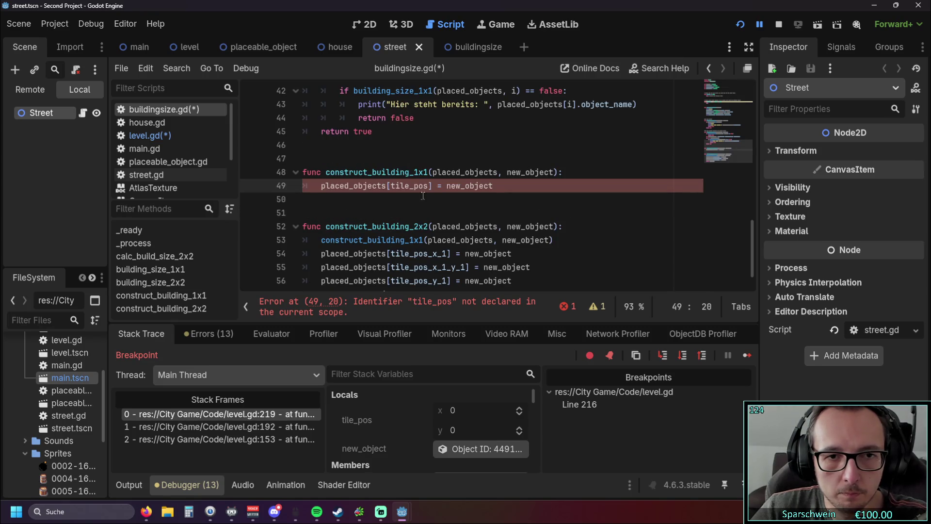
double_click(394, 186)
key("ctrl+v")
left_click(427, 214)
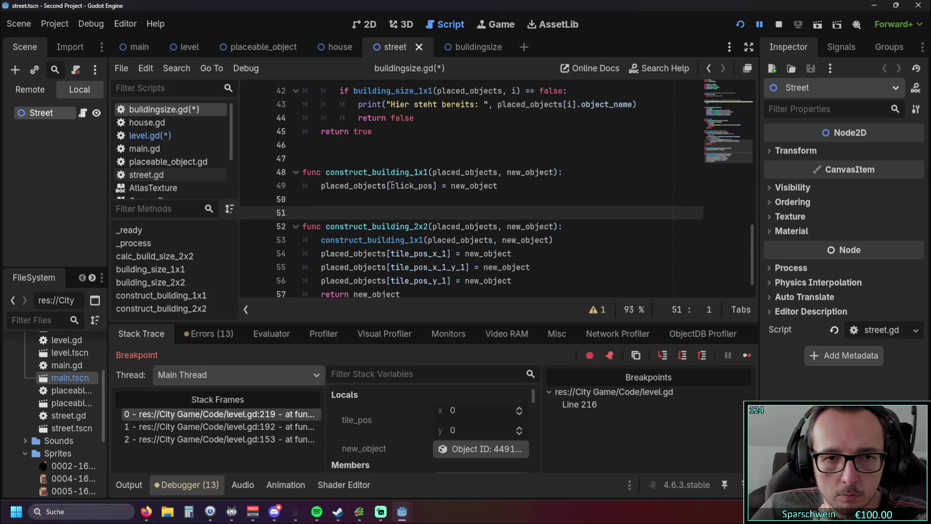
mouse_move(391, 185)
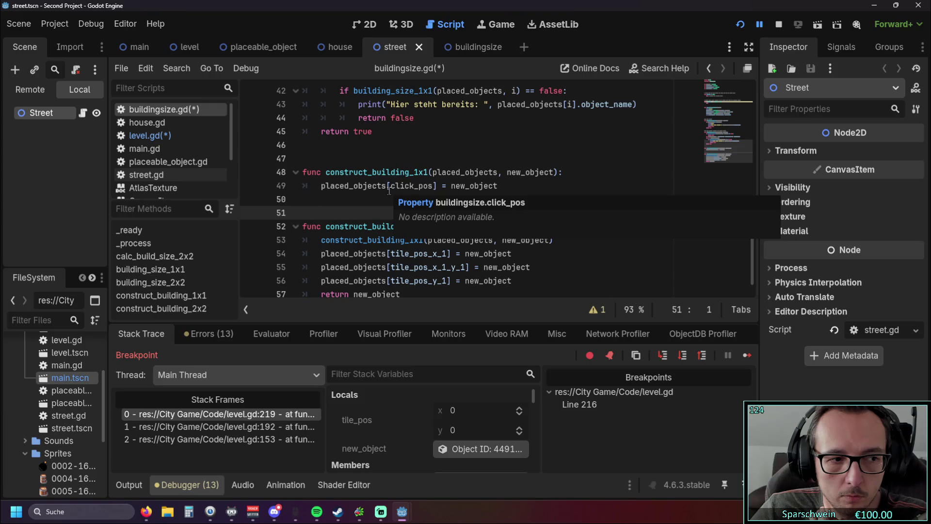
left_click(501, 172)
left_click(454, 196)
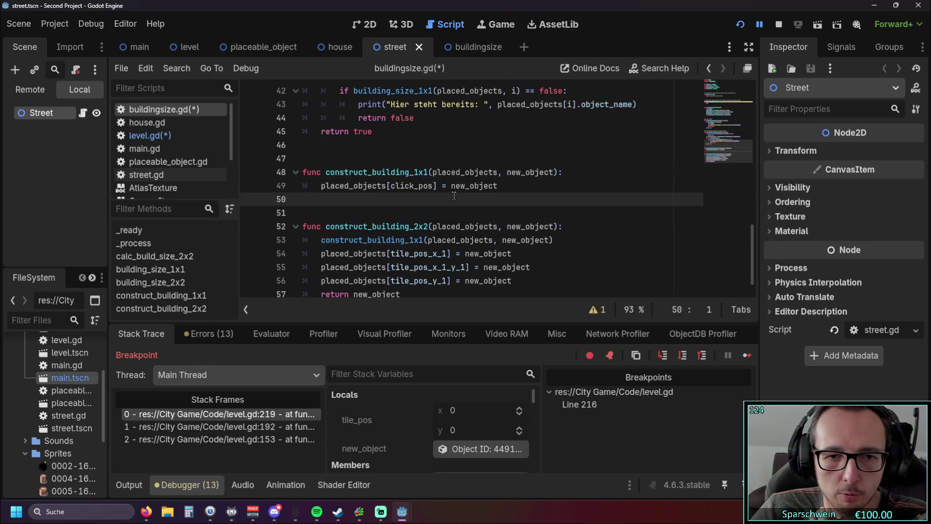
scroll(454, 196, "down", 1)
mouse_move(466, 210)
scroll(489, 210, "up", 3)
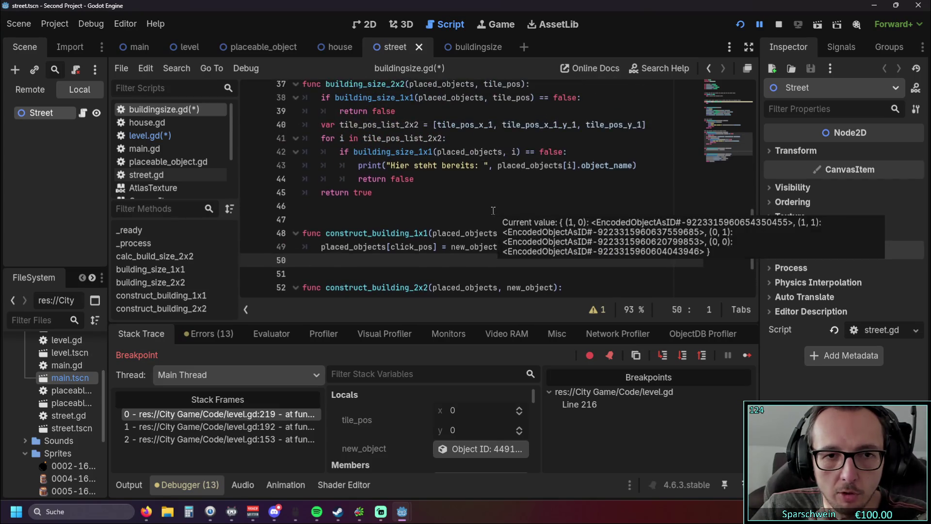
scroll(493, 210, "down", 2)
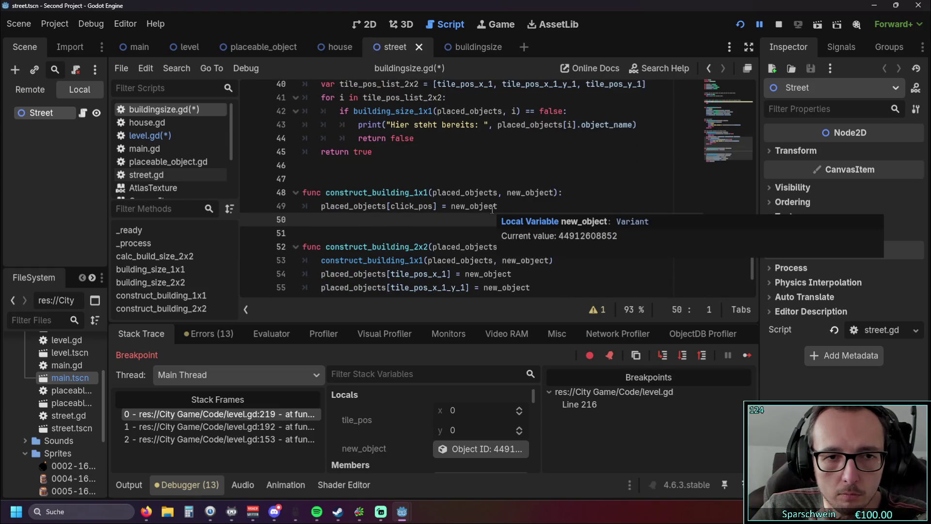
scroll(454, 217, "down", 1)
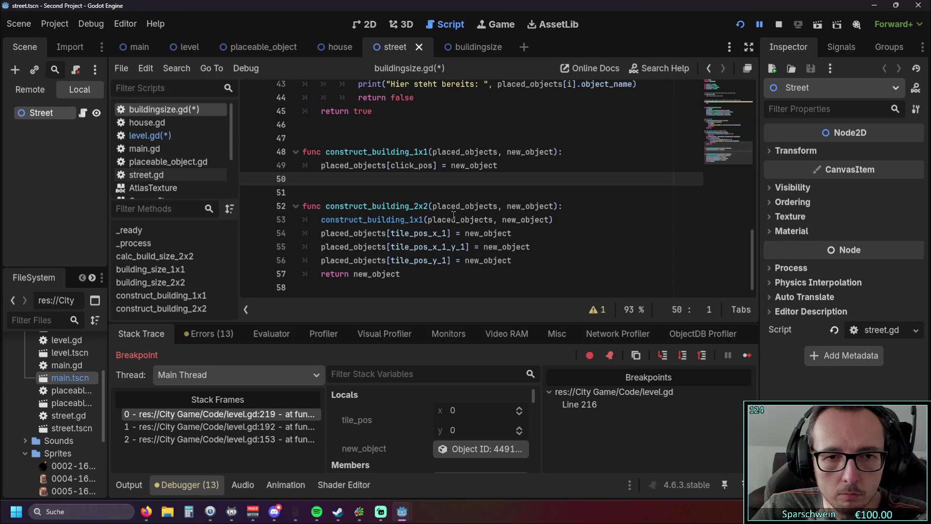
scroll(373, 236, "up", 11)
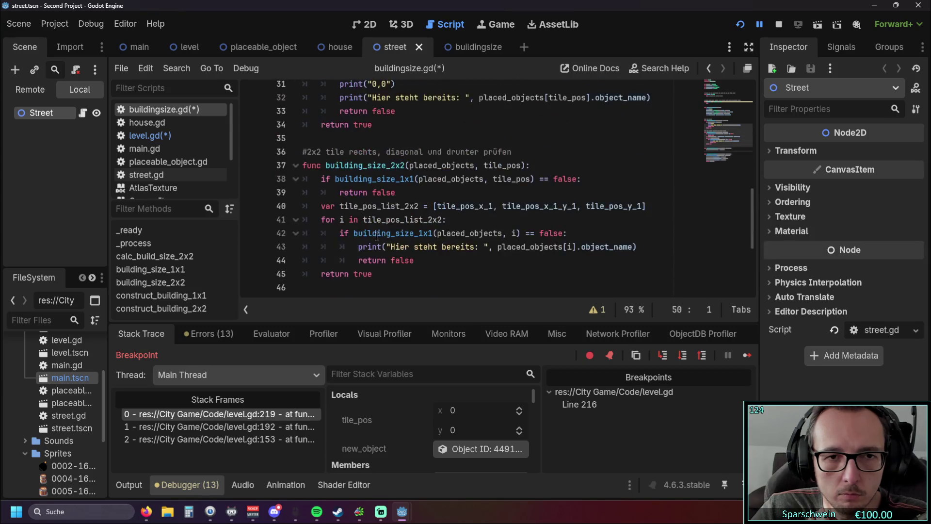
scroll(380, 233, "down", 1)
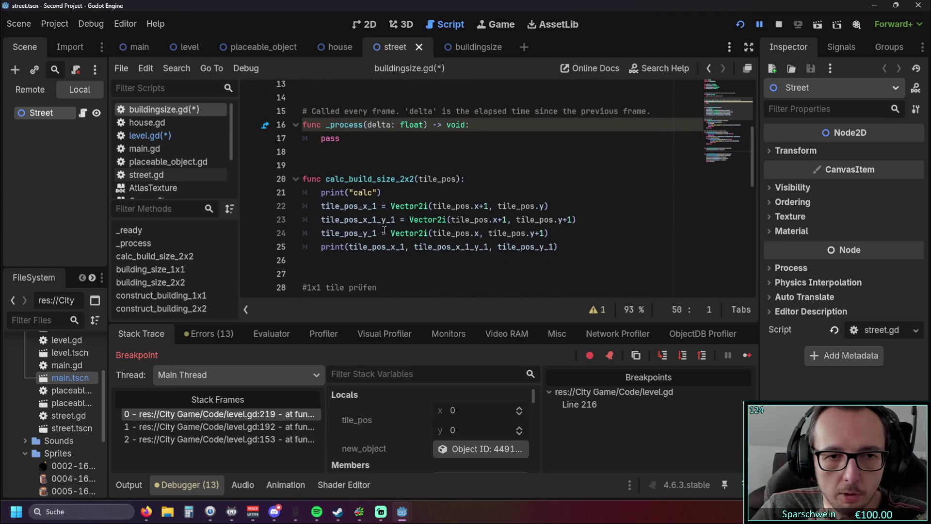
left_click_drag(447, 248, 320, 192)
left_click(447, 261)
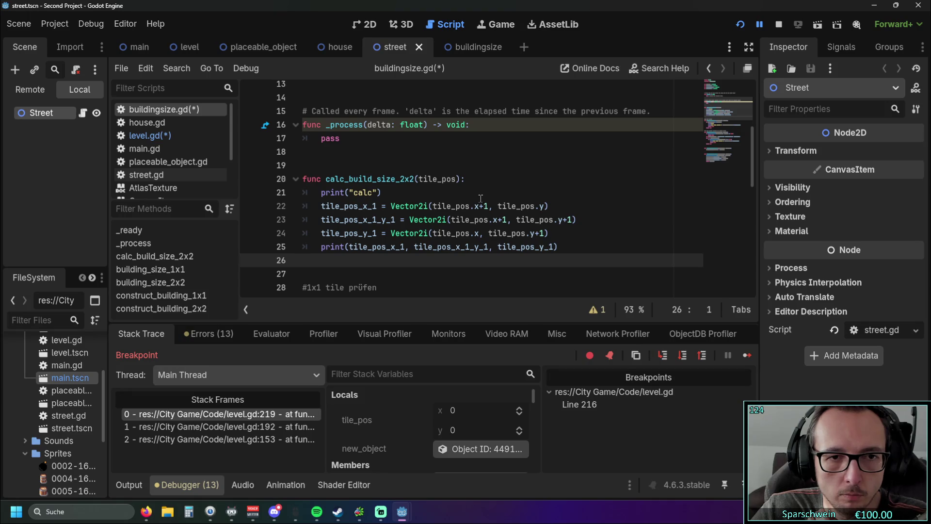
scroll(481, 198, "down", 10)
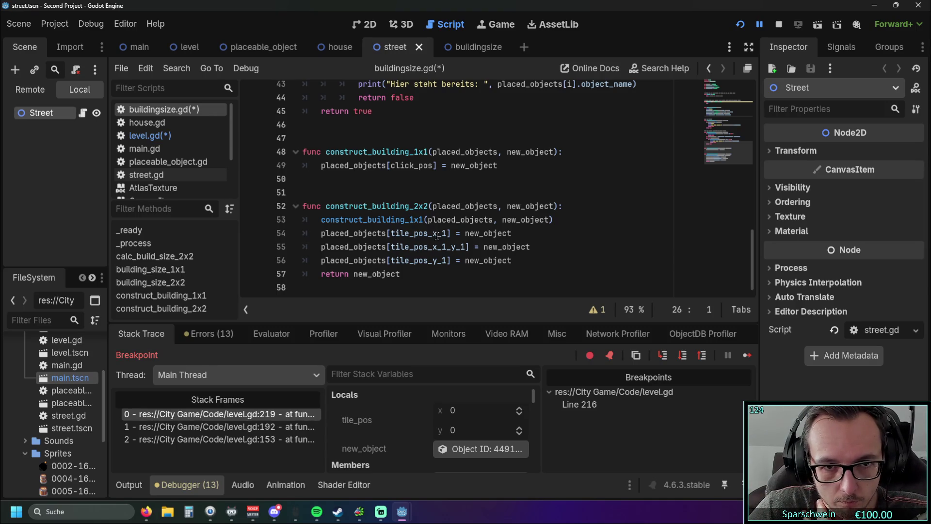
mouse_move(431, 251)
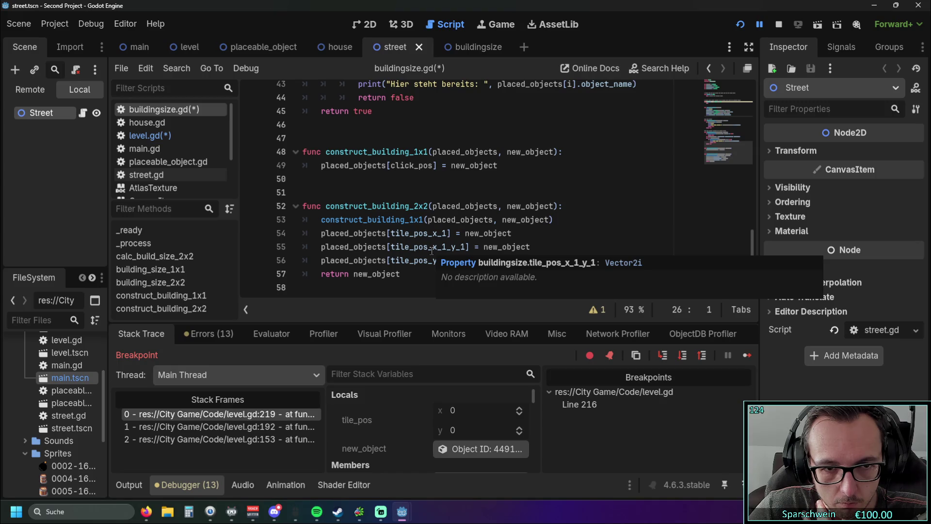
left_click_drag(419, 277, 291, 163)
scroll(392, 206, "up", 3)
scroll(392, 206, "up", 10)
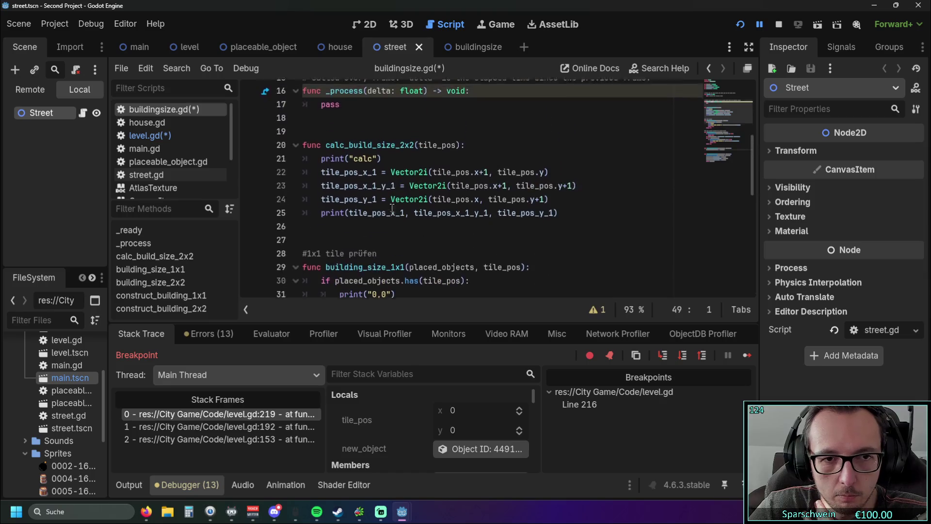
scroll(392, 209, "up", 2)
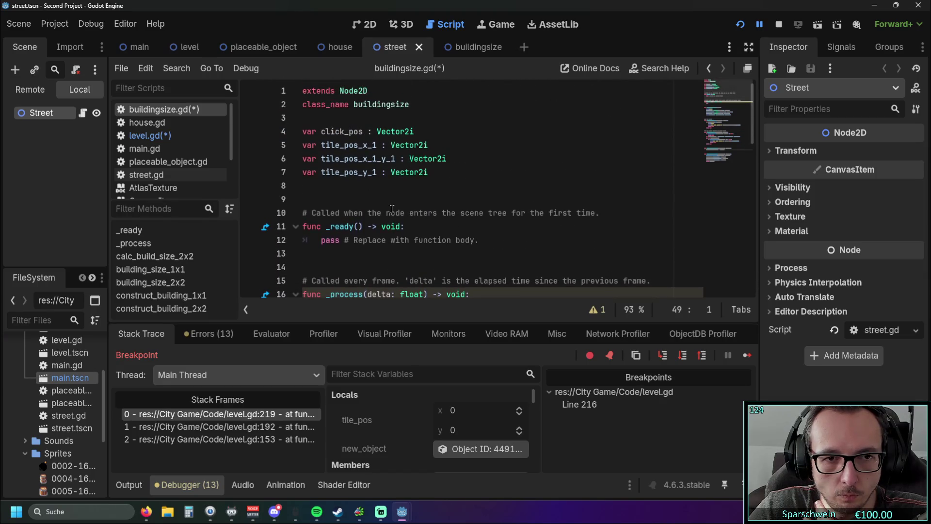
left_click(391, 197)
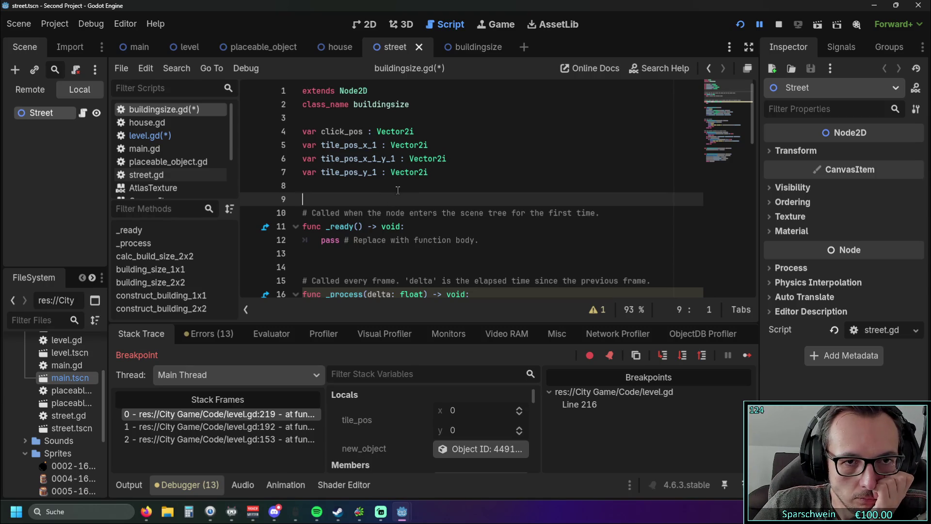
scroll(391, 183, "down", 7)
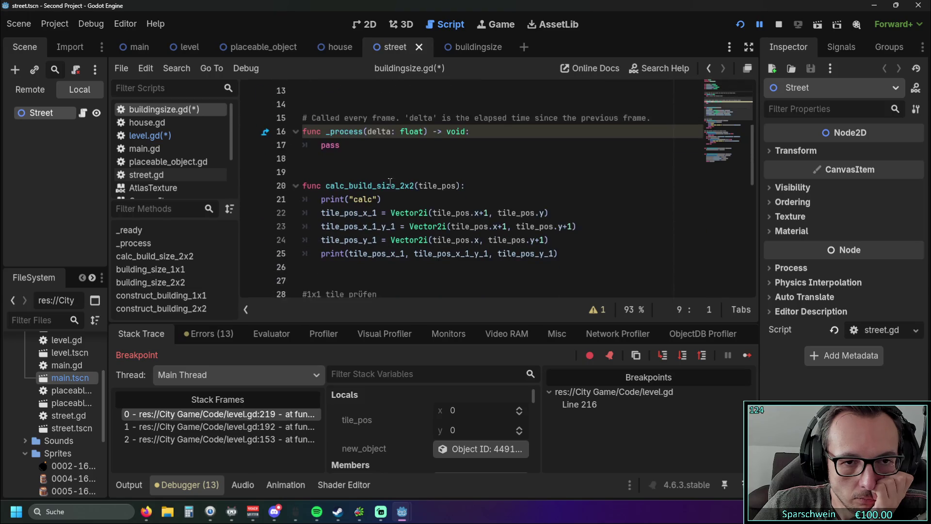
scroll(393, 191, "up", 7)
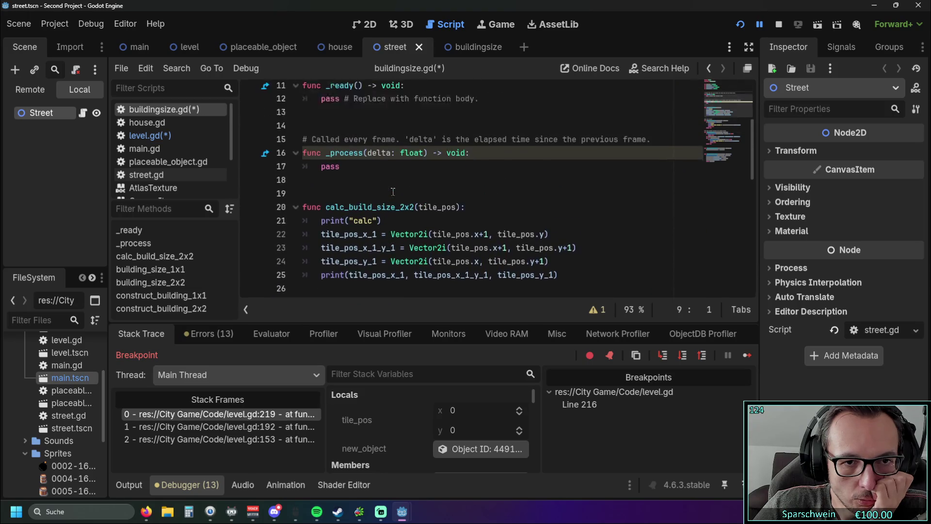